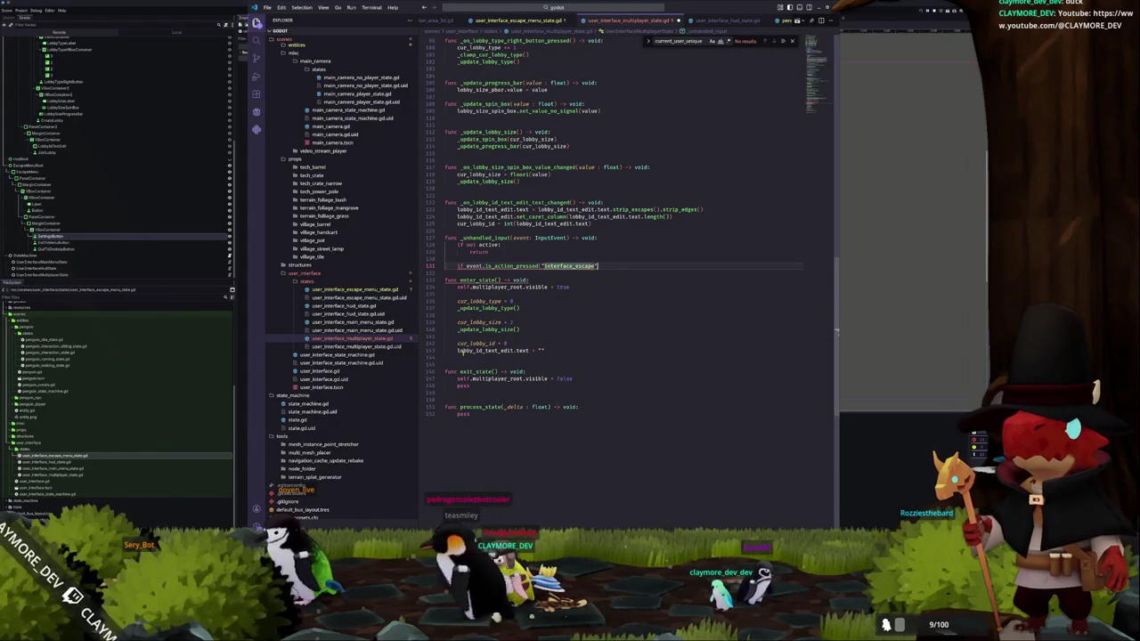
- Complete the interface_escape check so it emits multiplayer_close_button_pressed
mouse_move(526, 265)
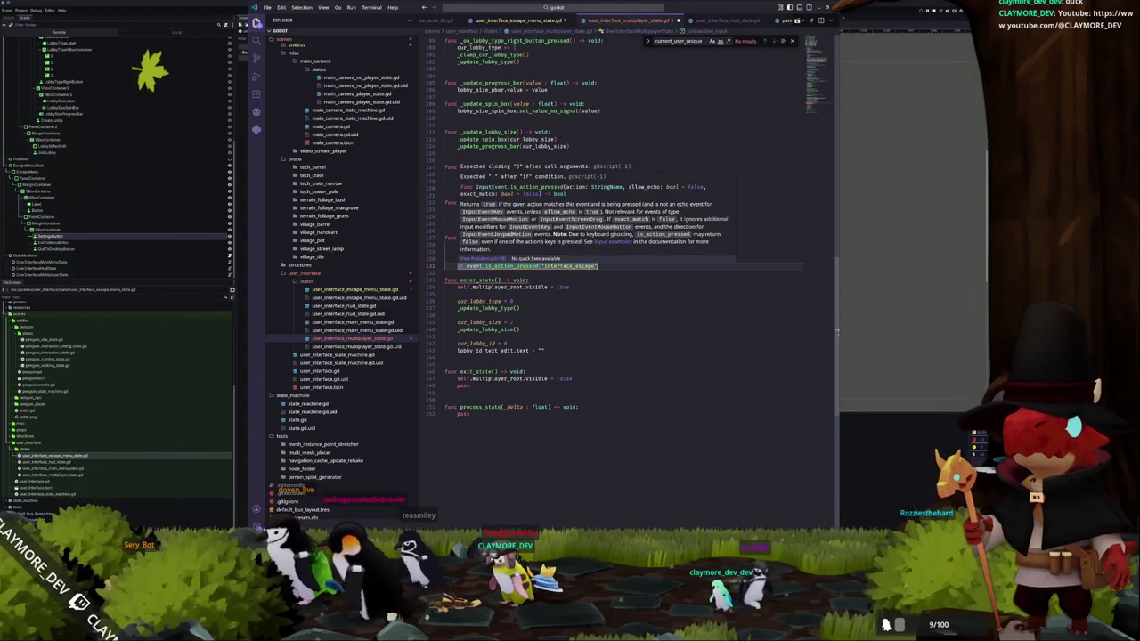
text():)
key(Return)
text(cl)
key(BackSpace)
key(BackSpace)
text(multipl)
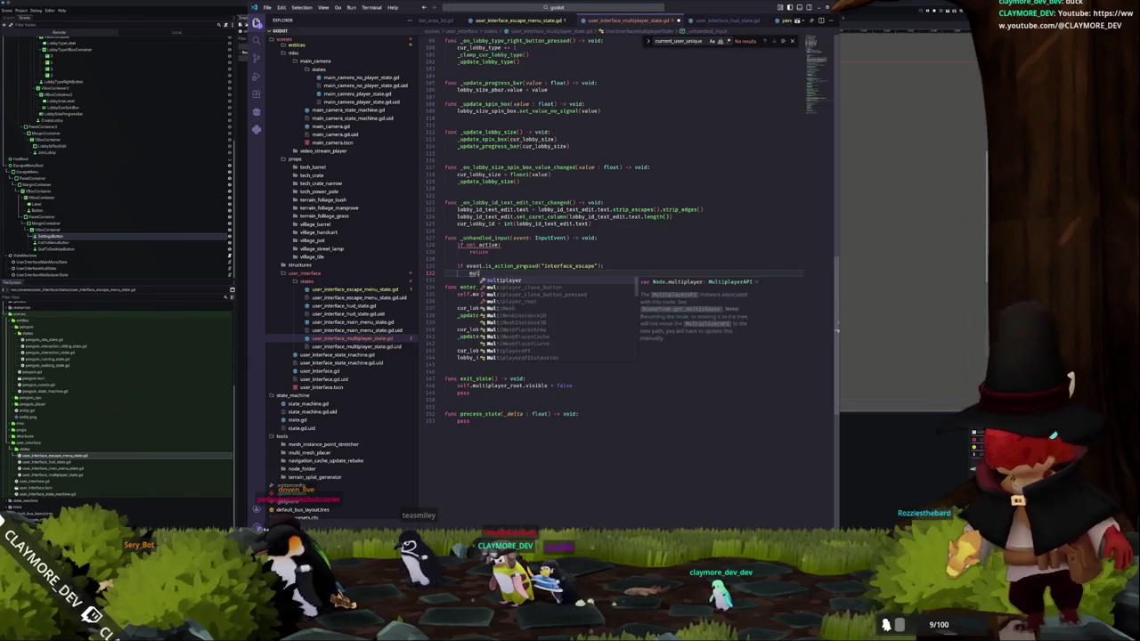
key(Down)
key(Down)
key(Return)
text(emit())
- Declare var active: bool = false above the connected variable
key(Up)
key(Up)
key(Up)
key(ctrl+shift+Left)
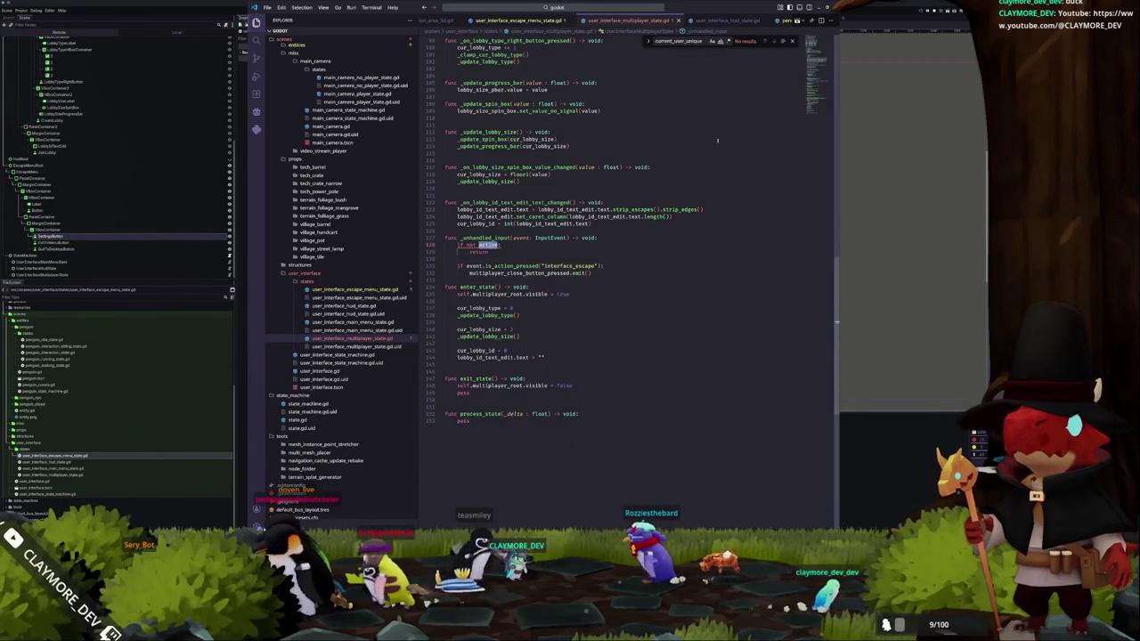
scroll(674, 162, up, 20)
click(462, 212)
text(var active: bool = false)
- Set active = false in exit_state and active = true in enter_state
scroll(822, 105, down, 20)
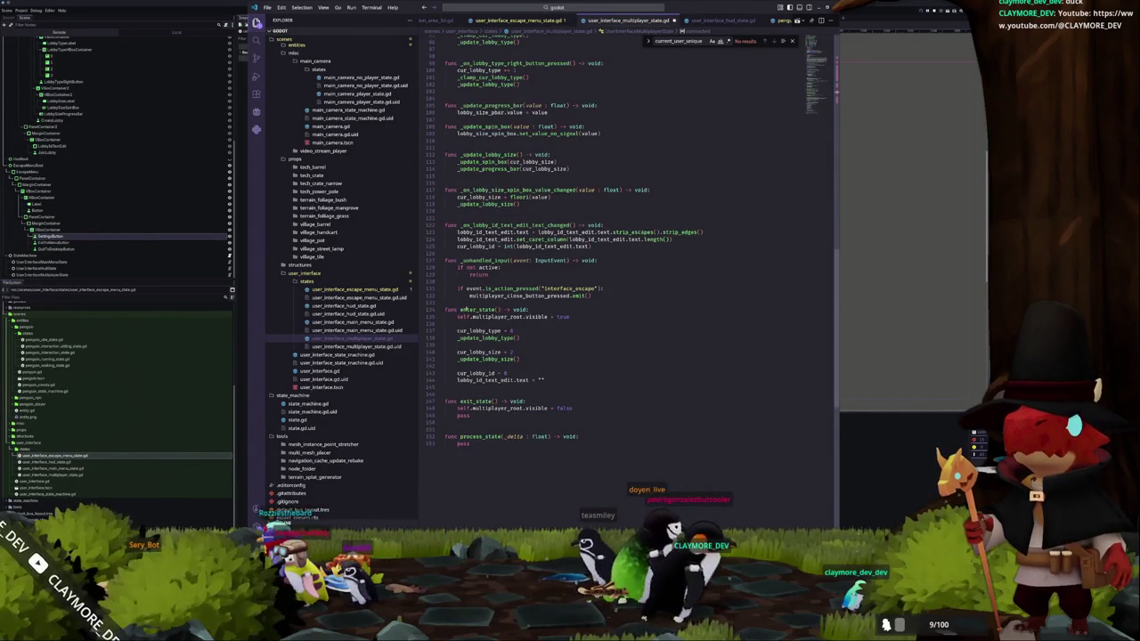
scroll(462, 309, down, 2)
text(active = false)
key(Down)
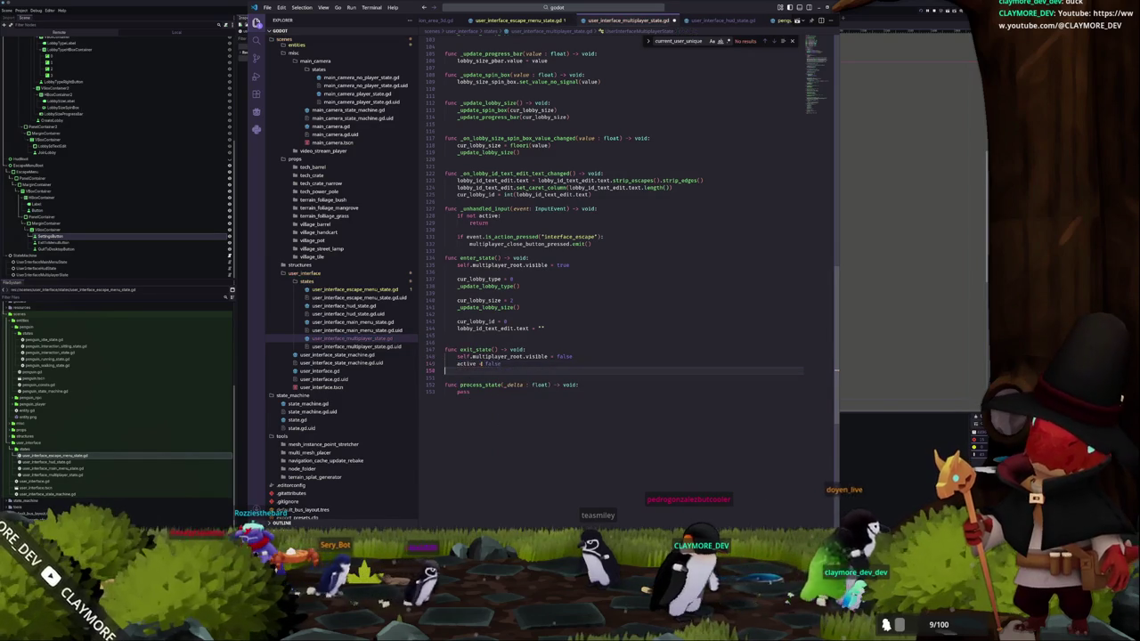
key(Up)
key(Up)
key(Up)
key(Tab)
key(Return)
text(active = t)
key(BackSpace)
text(rue)
key(Down)
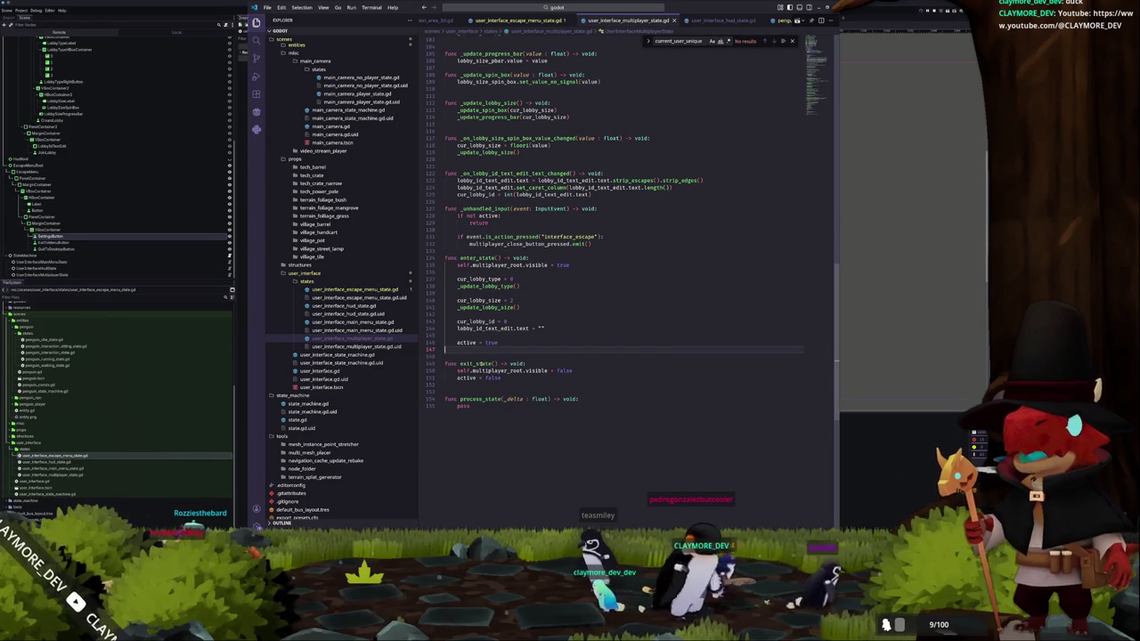
click(532, 20)
- Declare var active : bool = false below the escape menu script's signal declarations
click(491, 317)
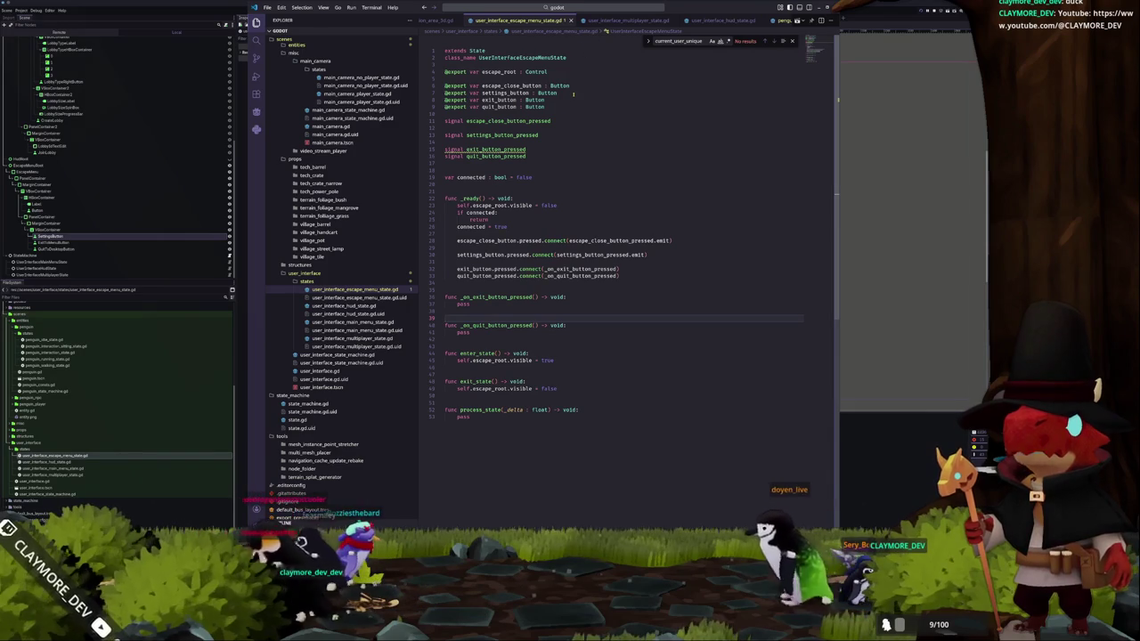
click(478, 163)
key(Down)
key(Return)
text(var active : bool = false)
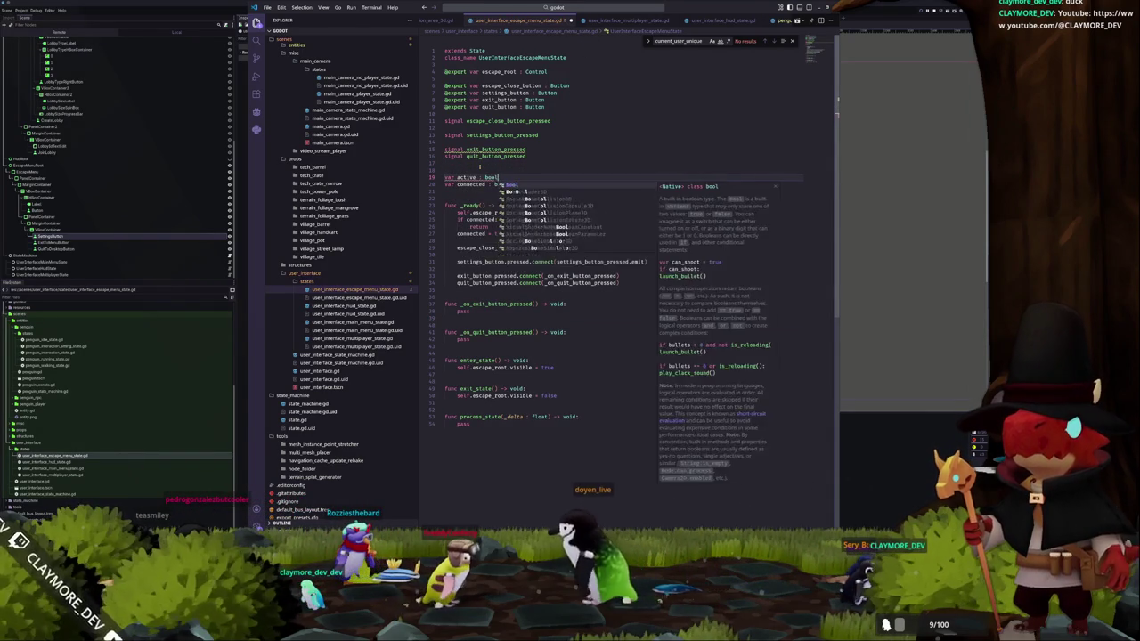
key(Down)
key(Down)
key(Down)
key(Down)
key(Down)
- Set active = true in enter_state and active = false in exit_state
text(acti)
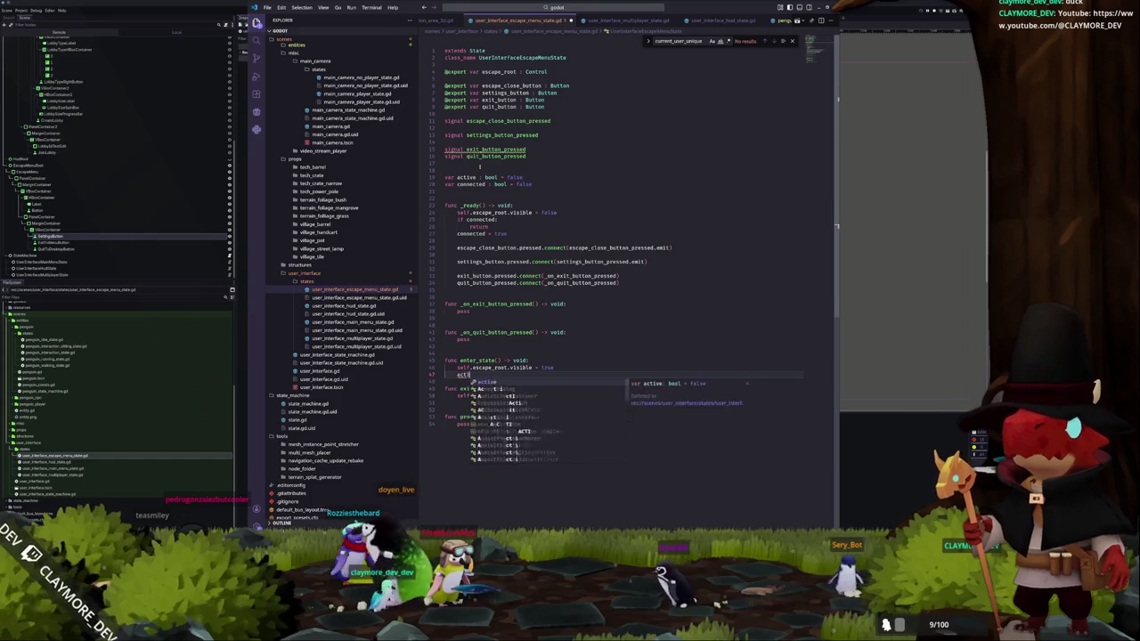
text(ve = true)
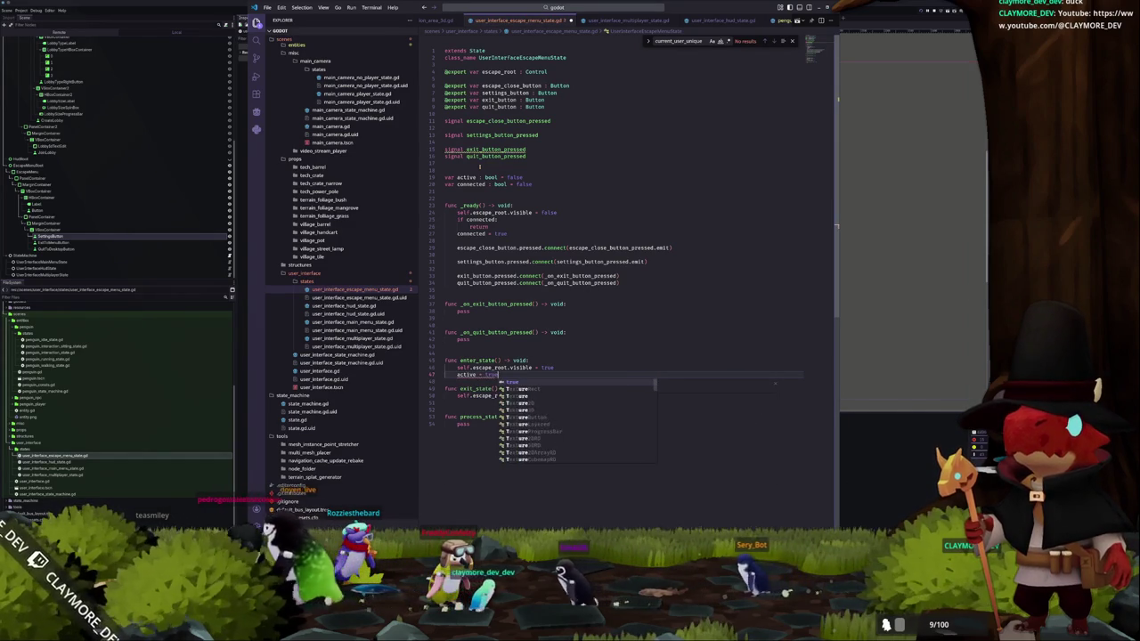
key(Down)
key(Down)
key(Down)
text(active = f)
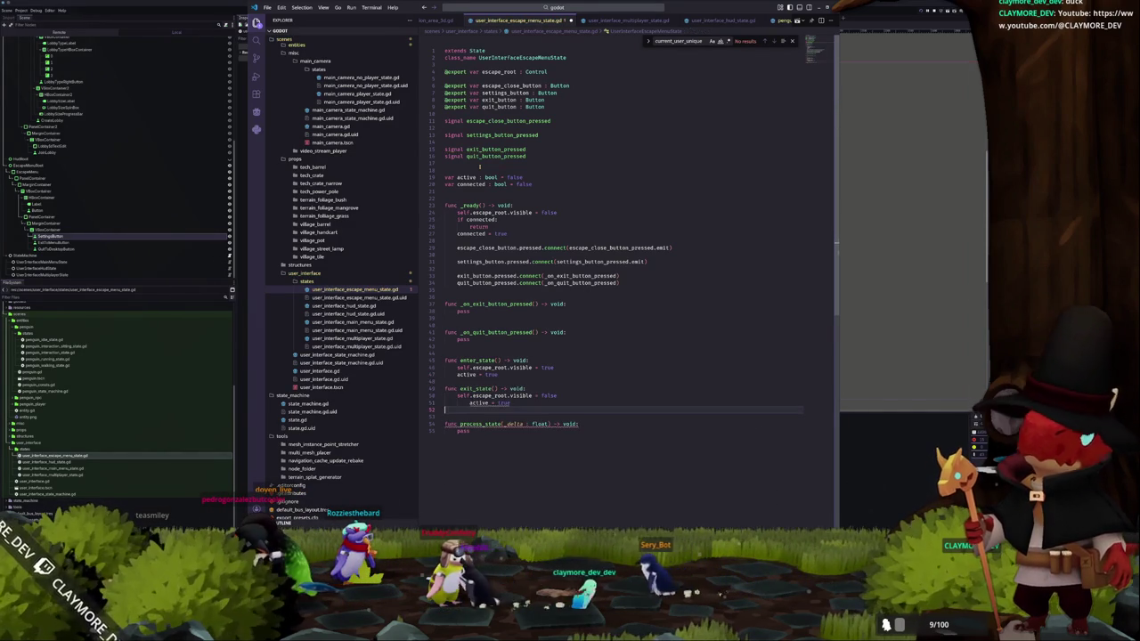
text(alse)
key(Up)
key(Up)
key(Up)
- Add a func _unhandled_input(event: InputEvent) -> void: declaration
key(Return)
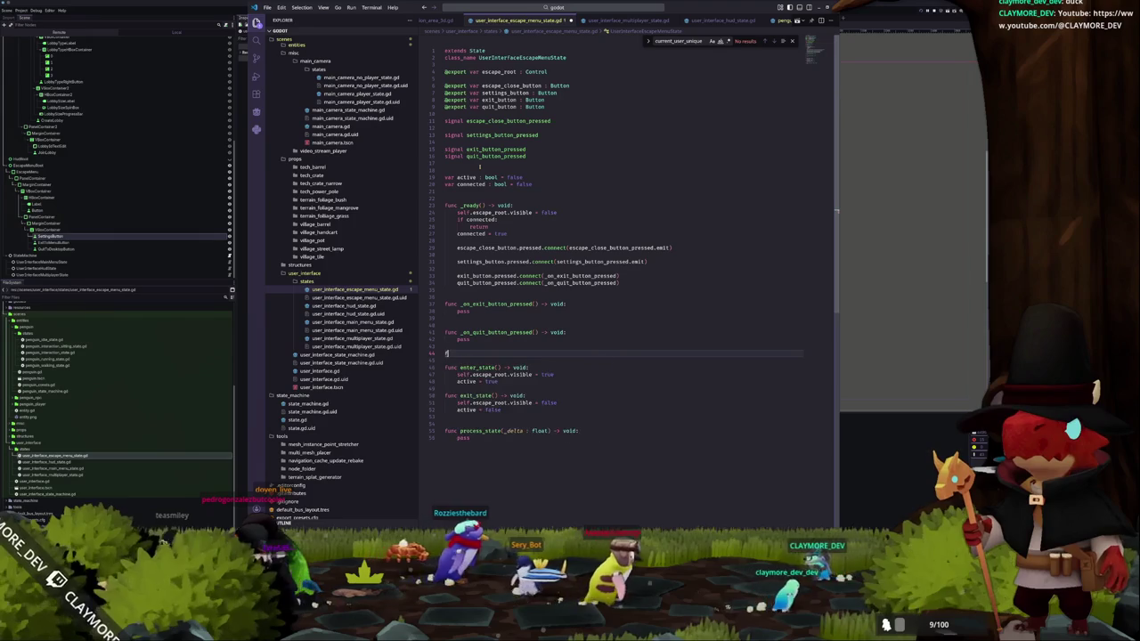
text(func _unhandled_input(event: InputEvent) -> void:)
key(Return)
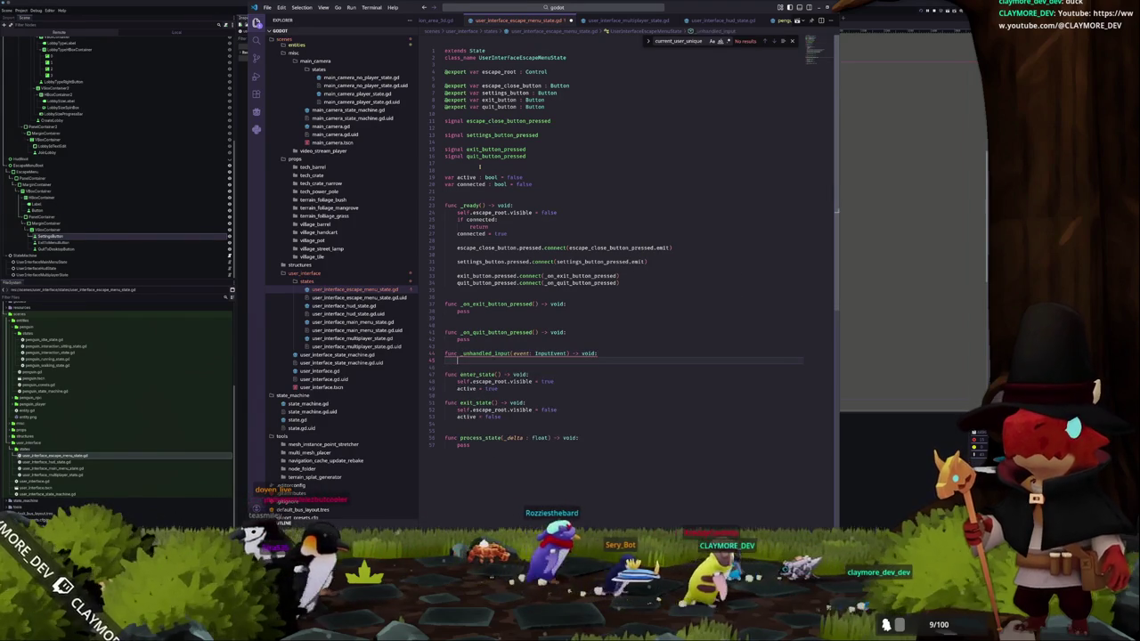
- Start _unhandled_input with an 'if not active: return' guard
text(if not active:)
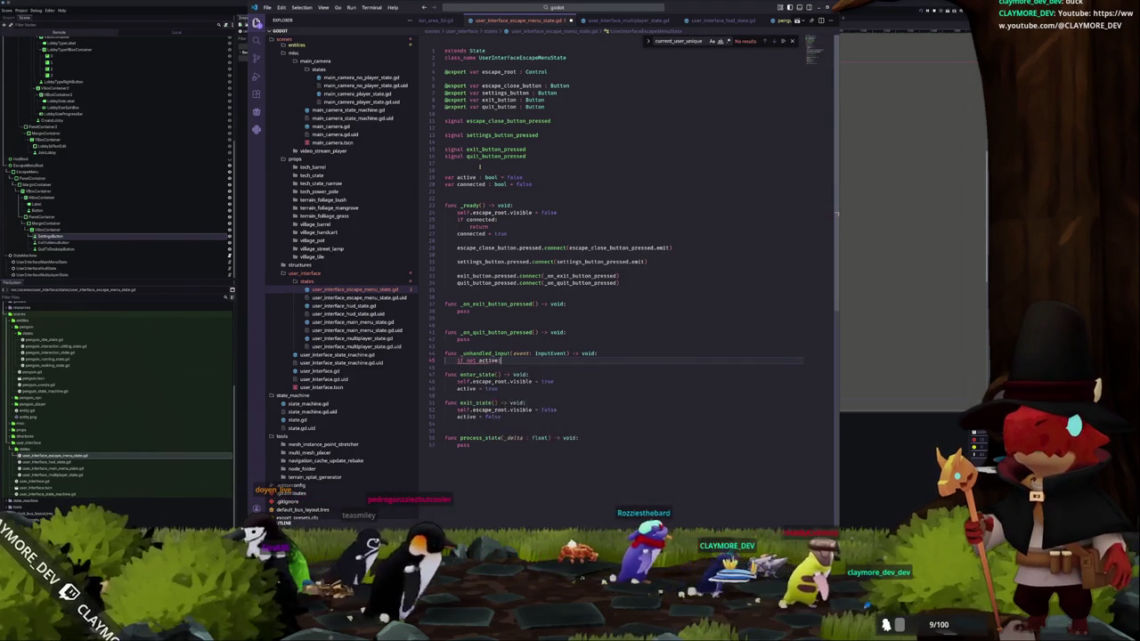
key(Return)
text(return)
key(Return)
key(Return)
- Emit escape_close_button_pressed when event.is_action_pressed("interface_escape") is true
text(if event )
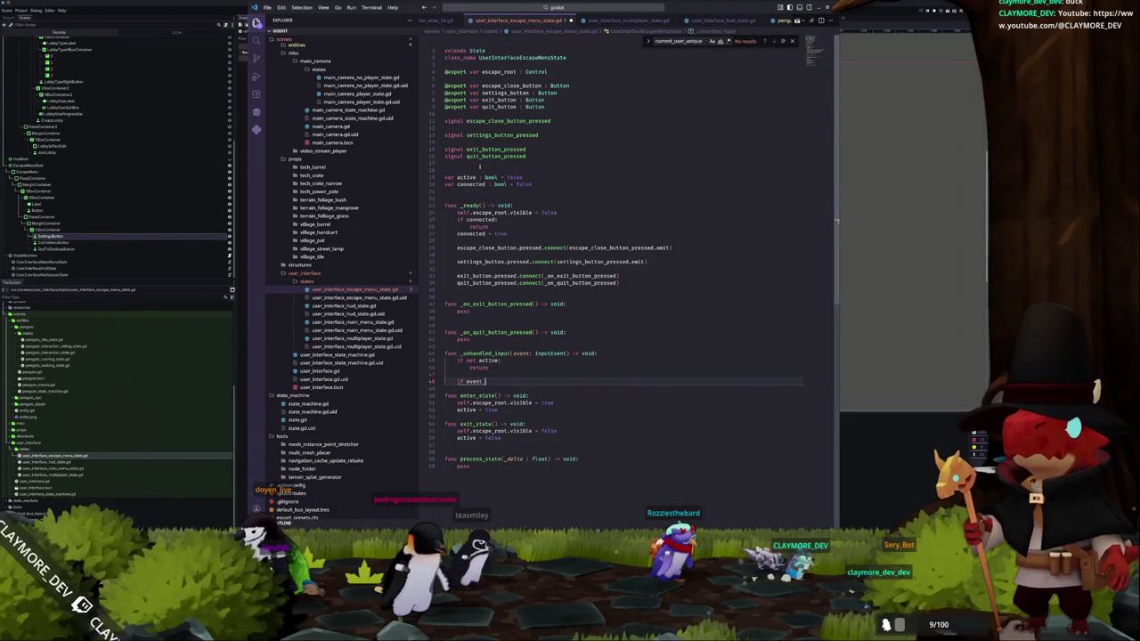
text(is .is_action_pressed(")
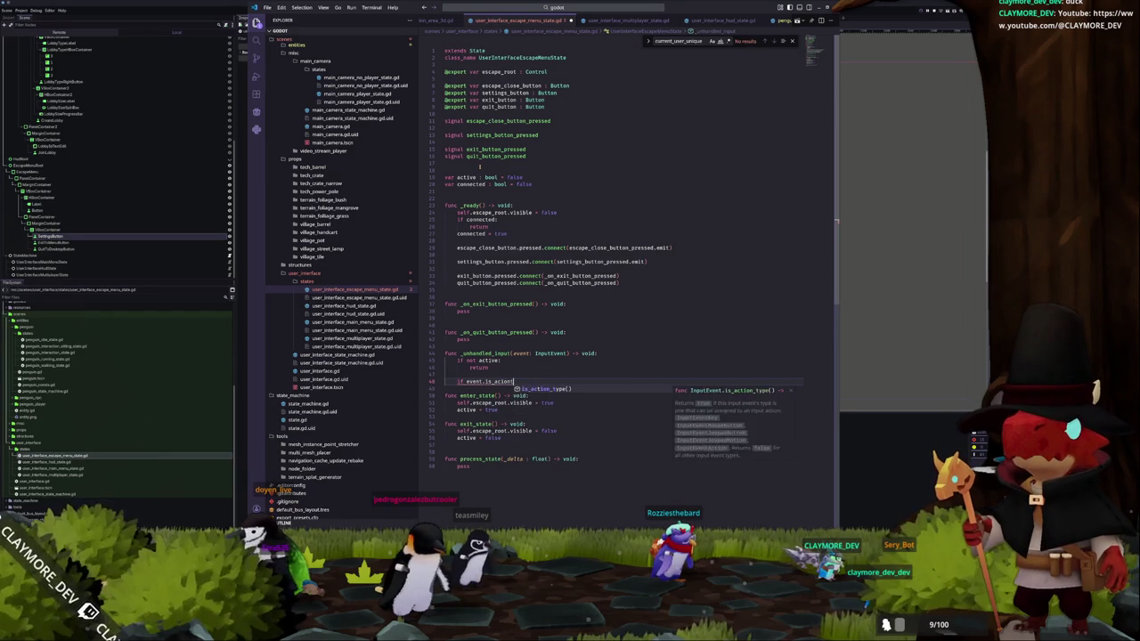
key(Escape)
text(ion_pressed(")
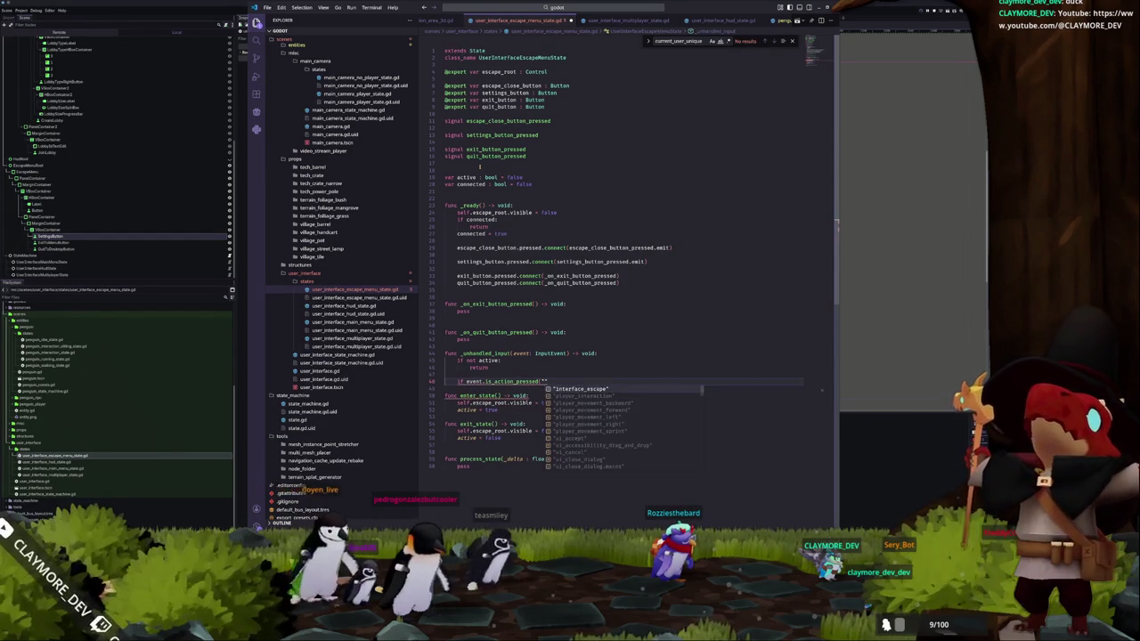
key(Return)
key(Delete)
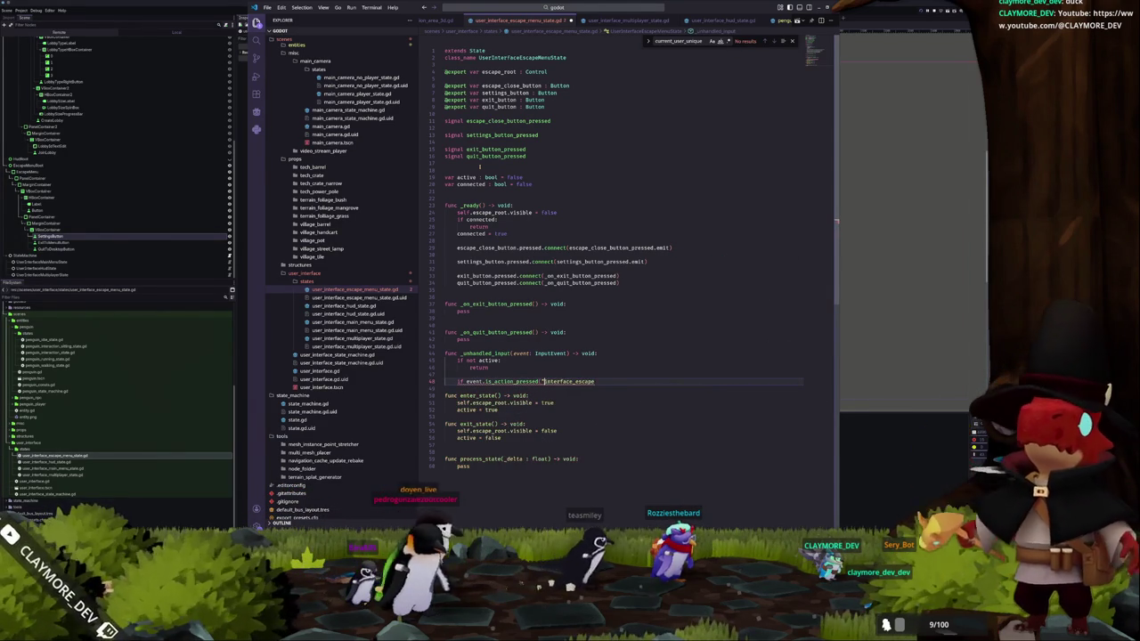
text(")
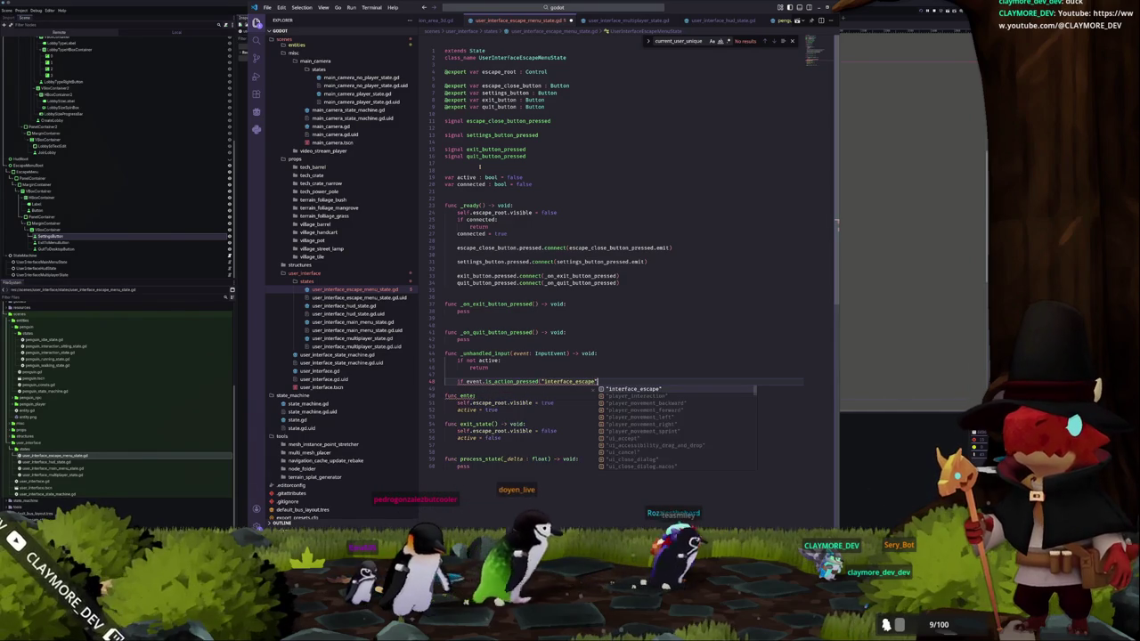
text():)
key(Return)
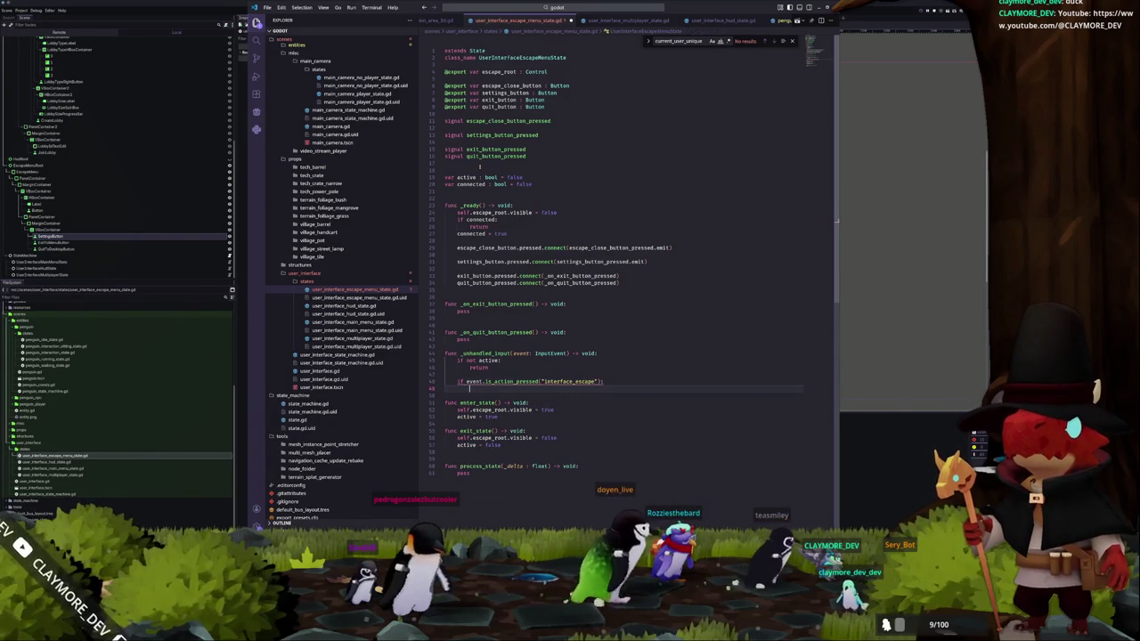
text(escape_close_button_pressed.emit()
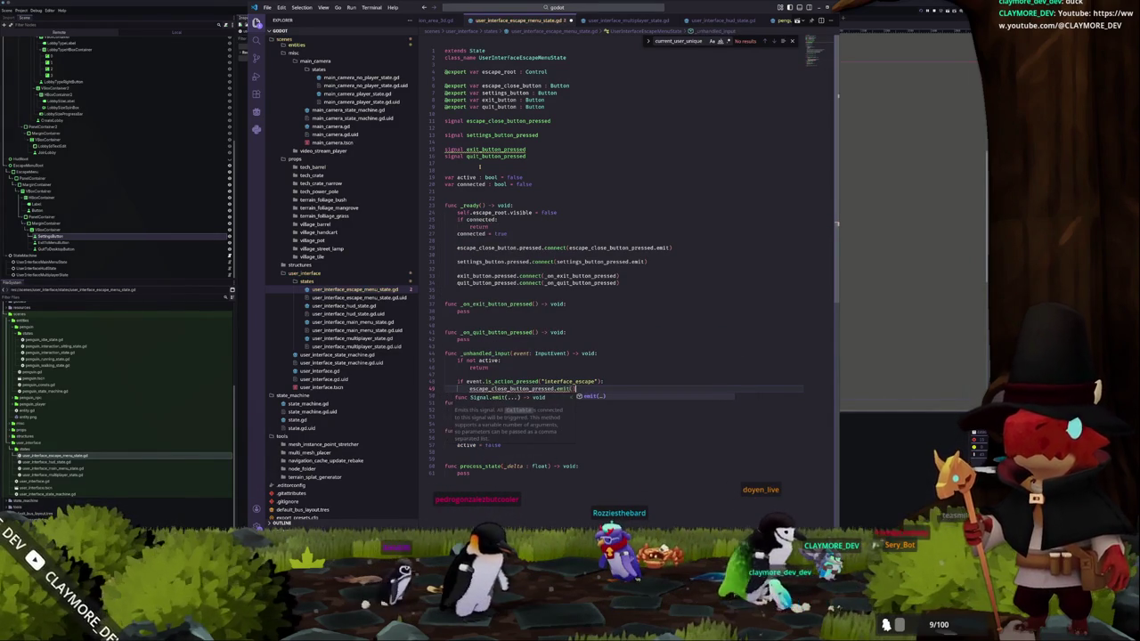
text())
- Replace the exit handler's pass with a GlobalSignals.game_exit.emit call
key(Up)
key(Up)
key(Up)
key(ctrl+shift+k)
key(Return)
text(GlobalSignals.)
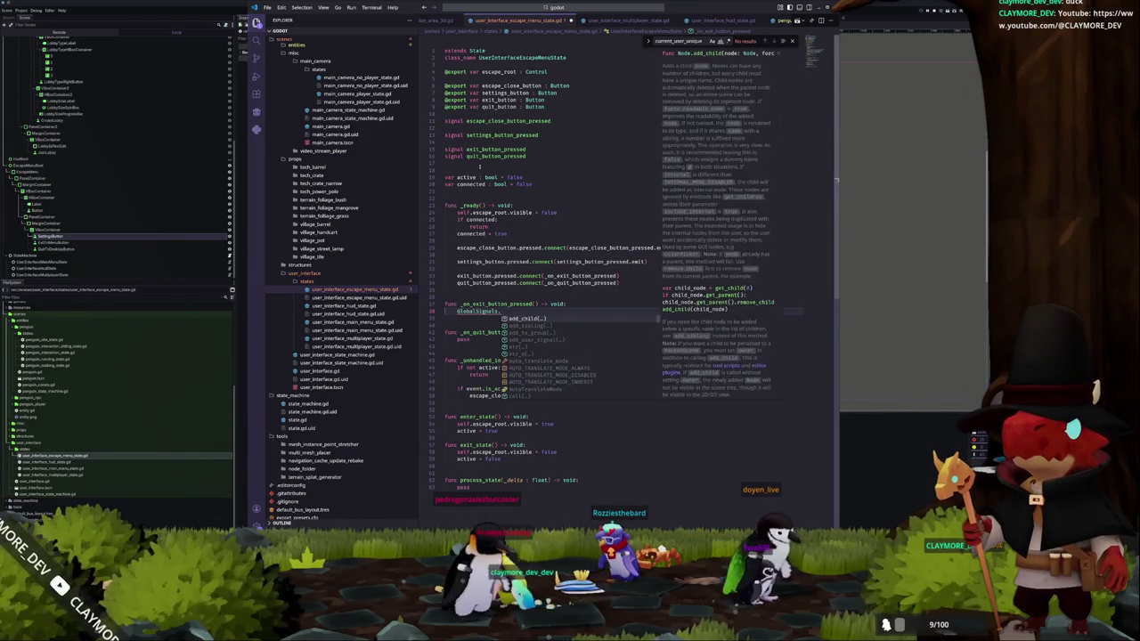
text(game_exit.emit)
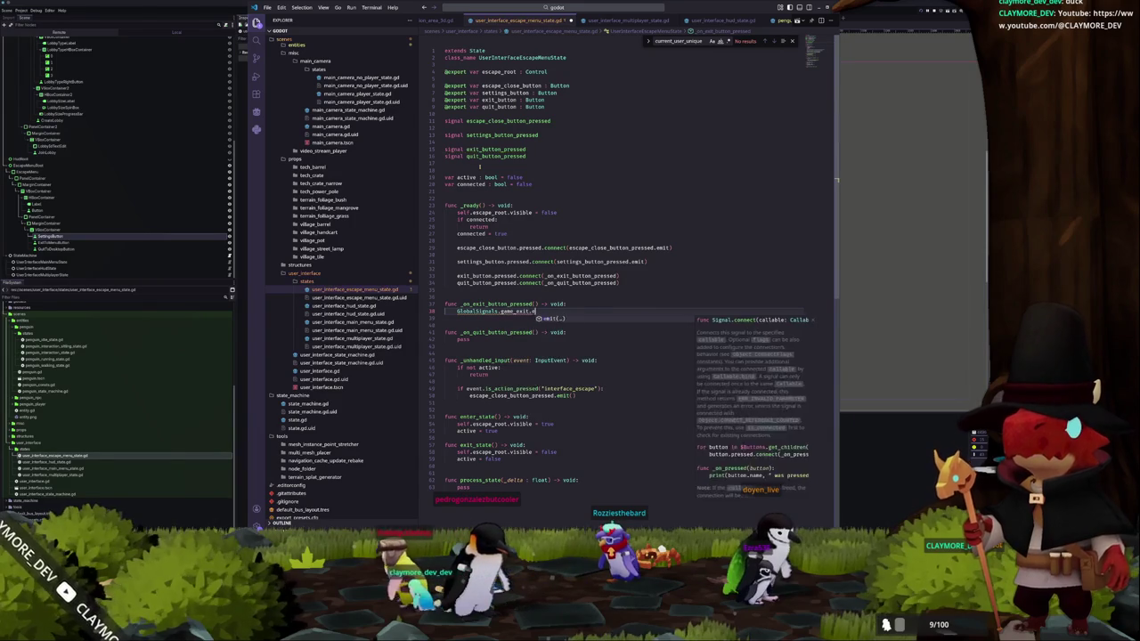
key(Down)
key(Down)
key(Down)
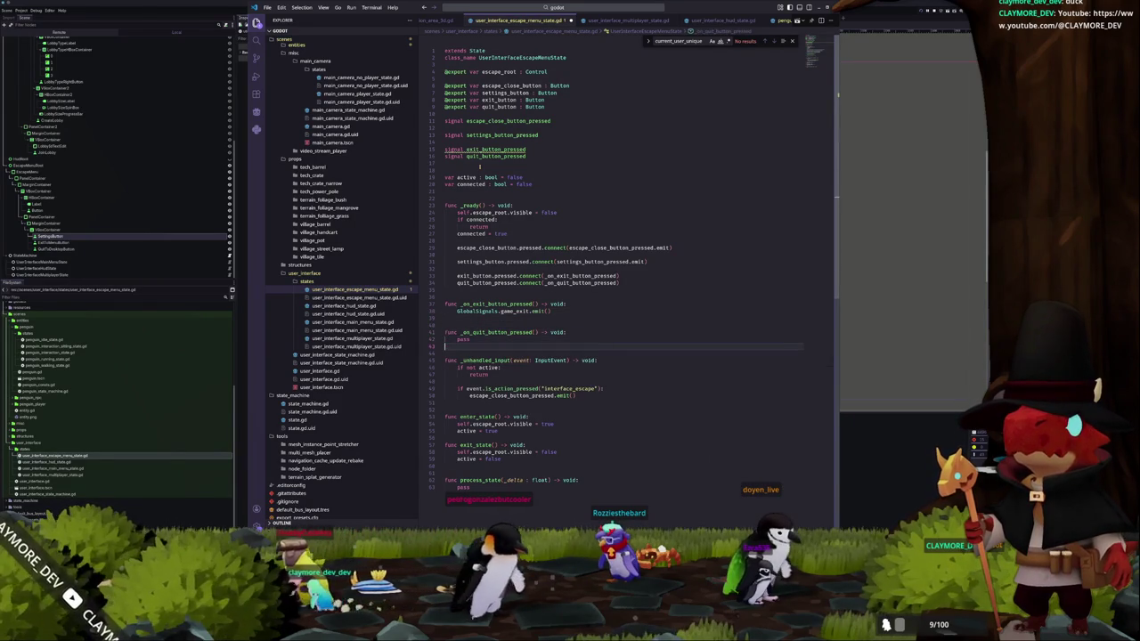
key(ctrl+shift+k)
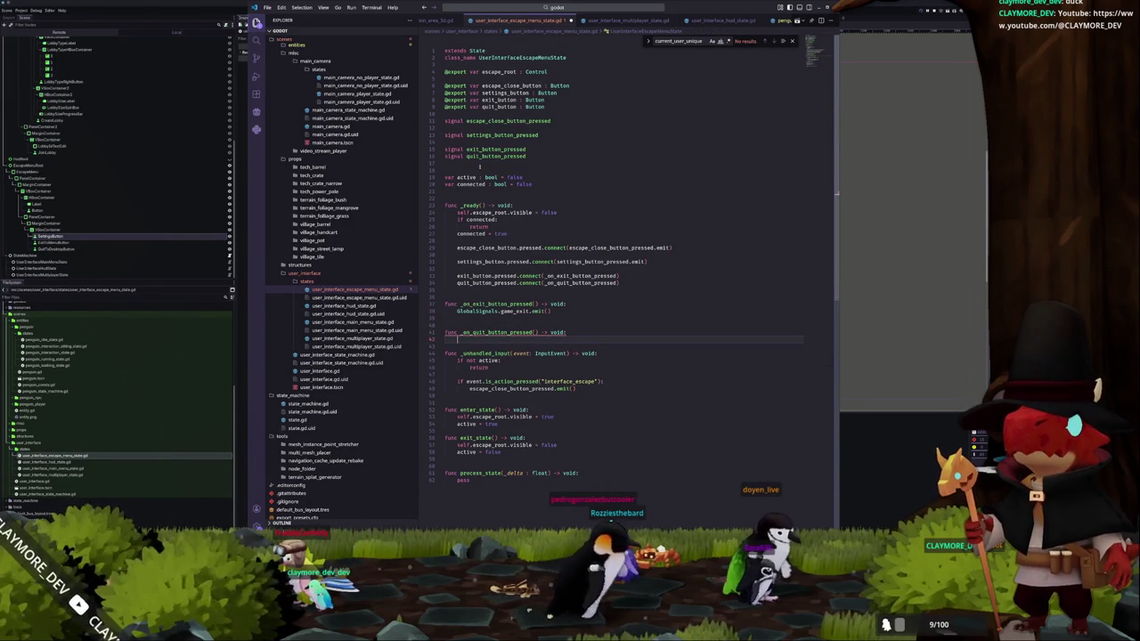
text(GlobalS)
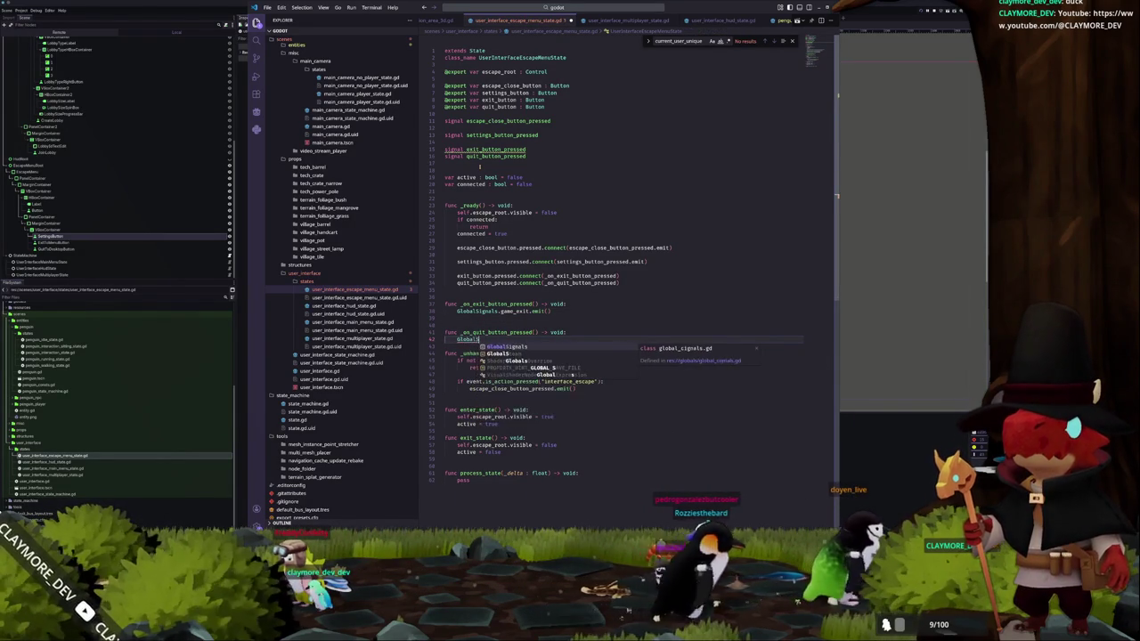
text(ignals.game_qu)
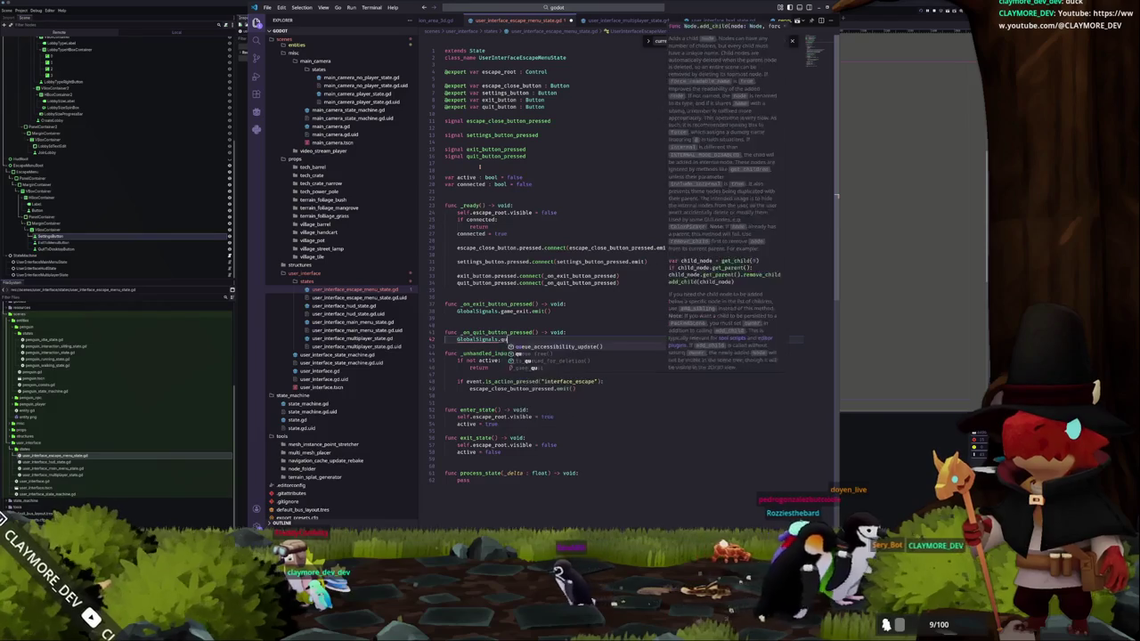
text(it)
key(Return)
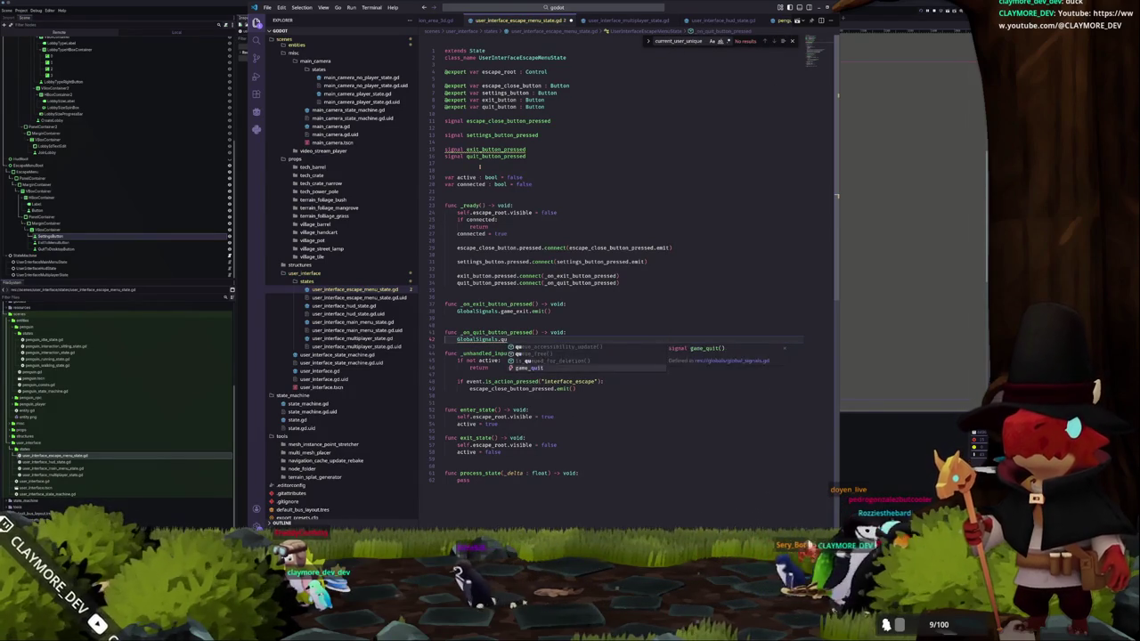
text(.emit)
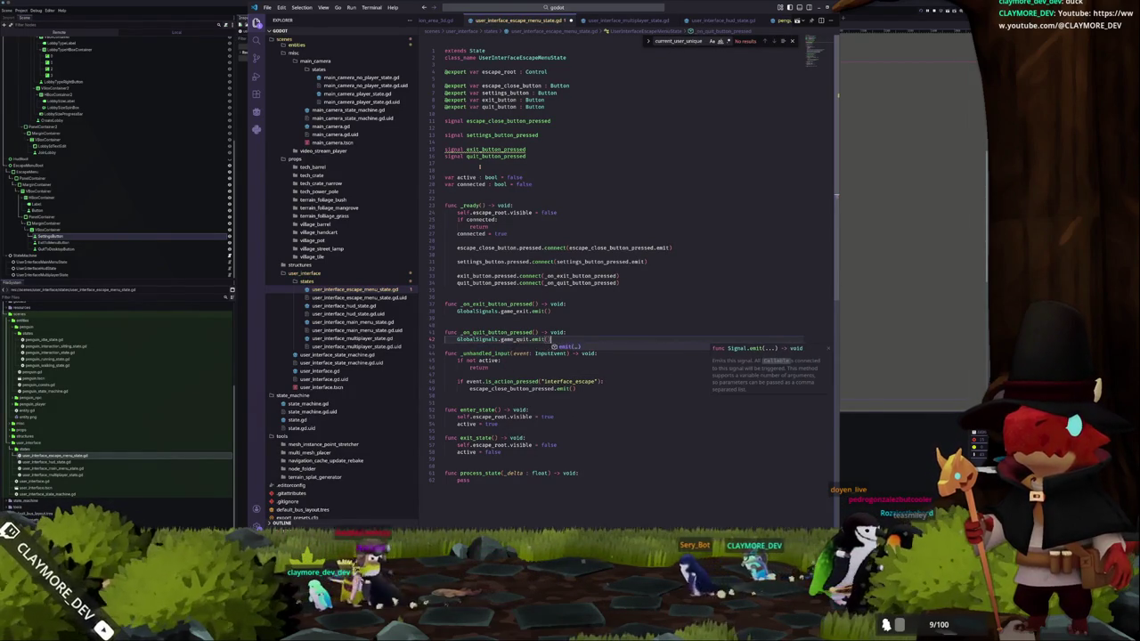
text(())
key(Return)
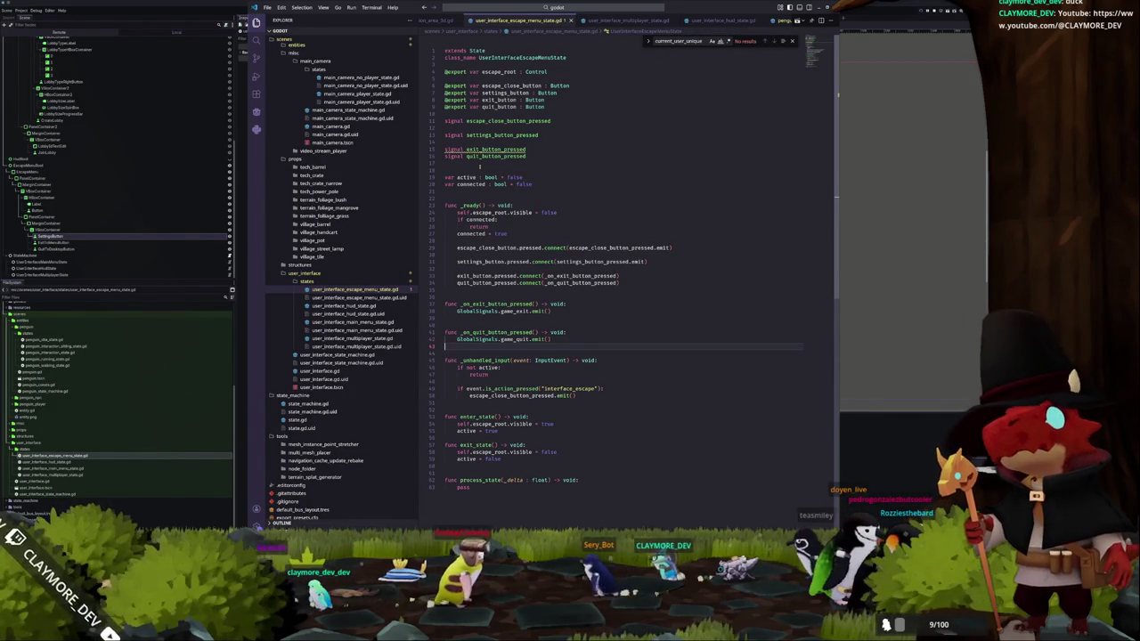
click(356, 321)
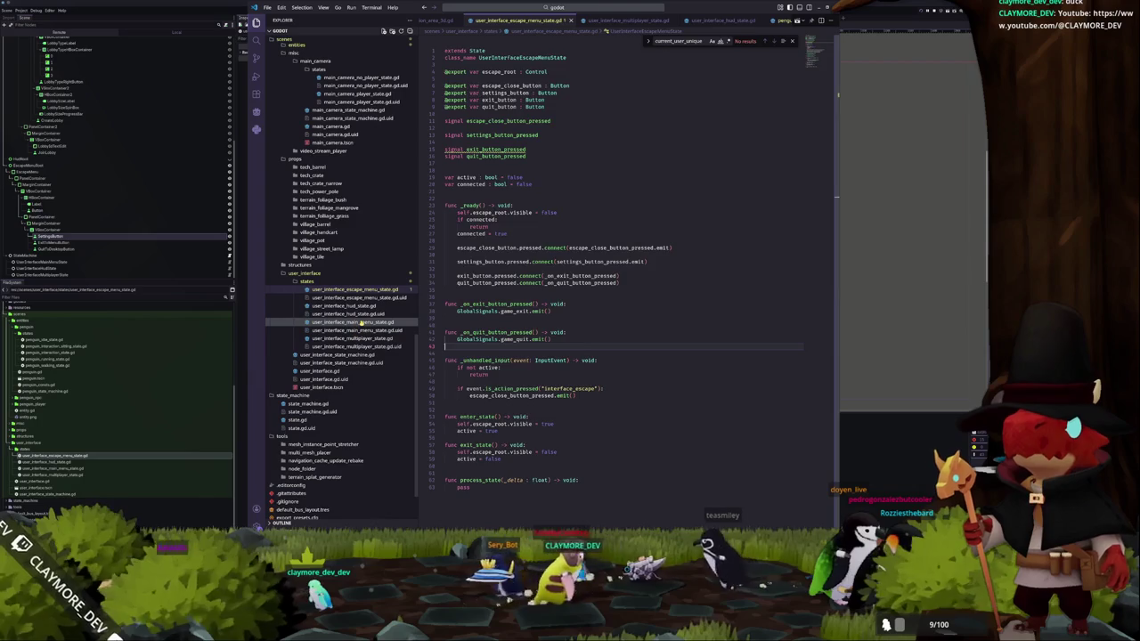
click(369, 338)
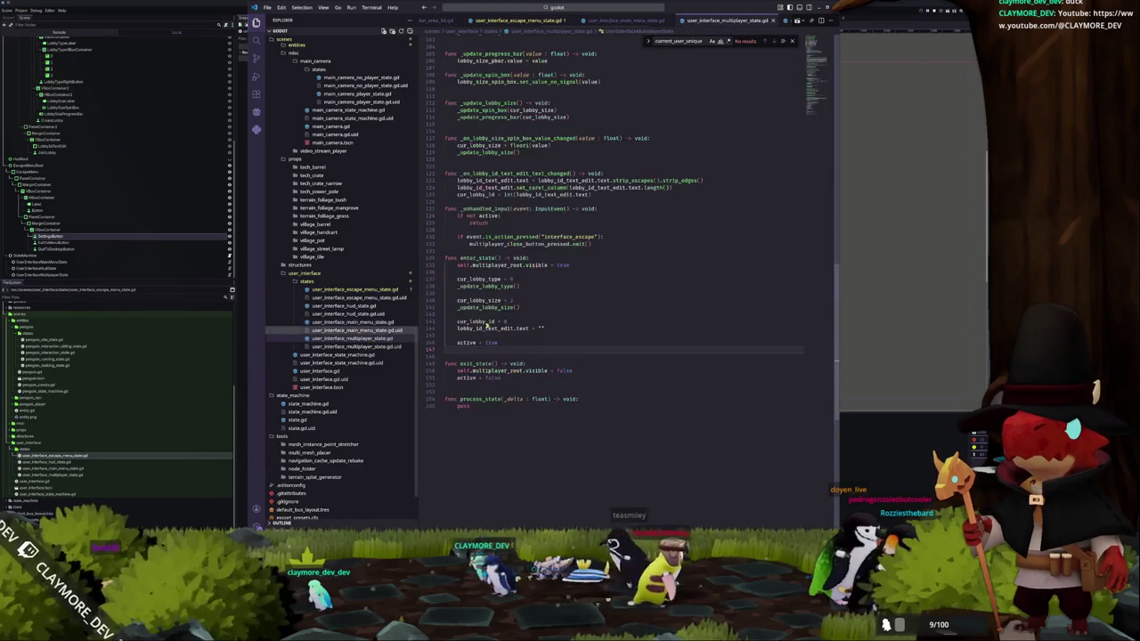
scroll(615, 287, up, 15)
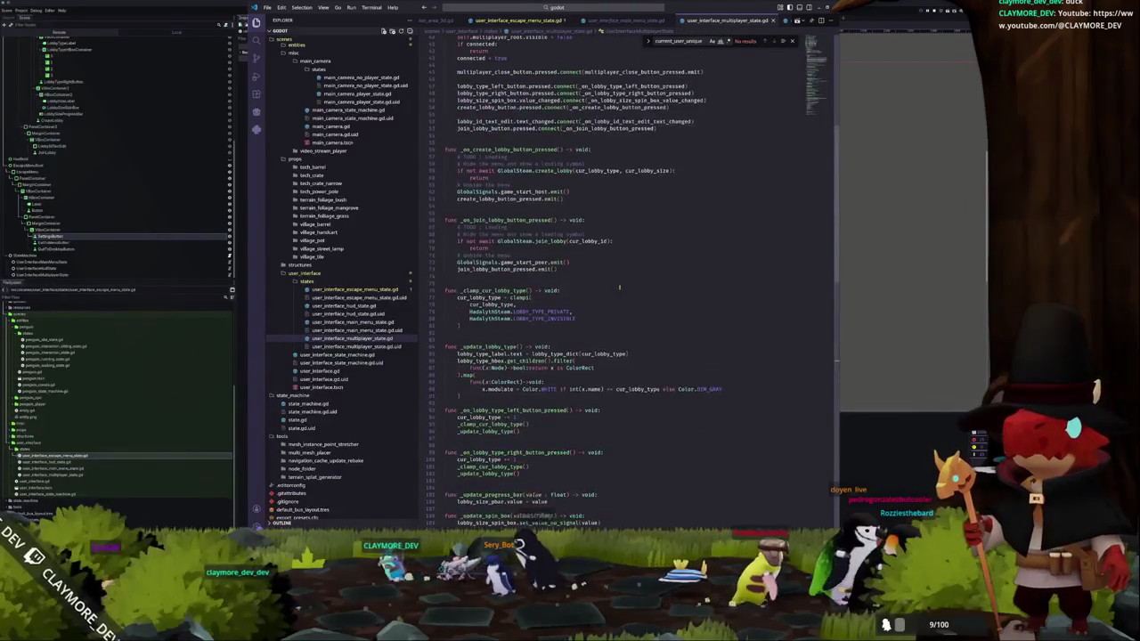
scroll(615, 288, up, 3)
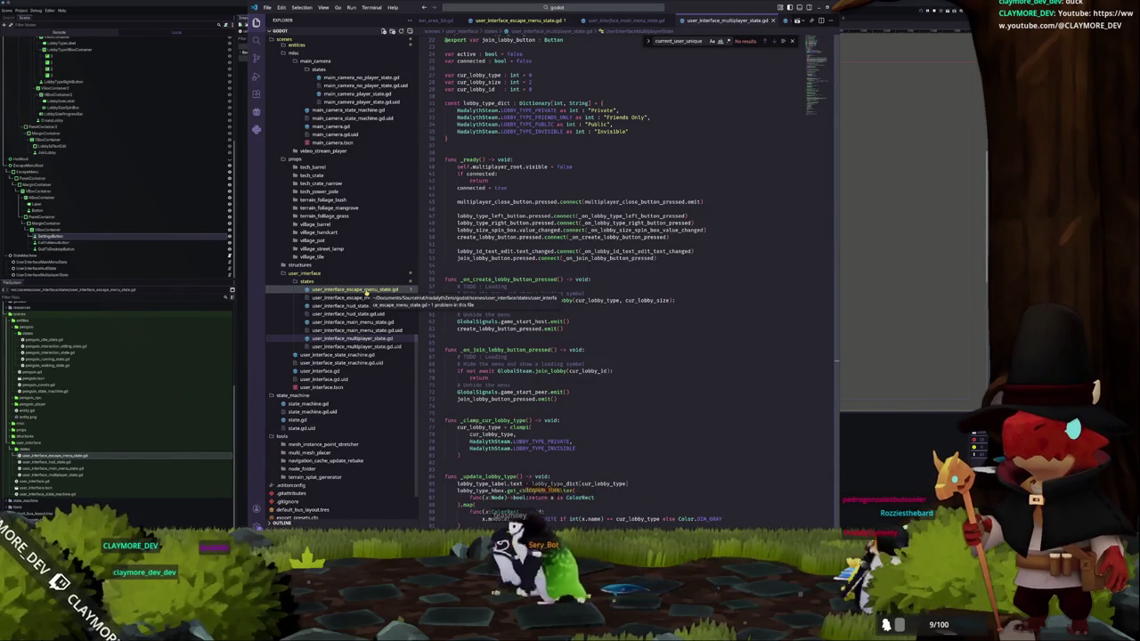
click(365, 292)
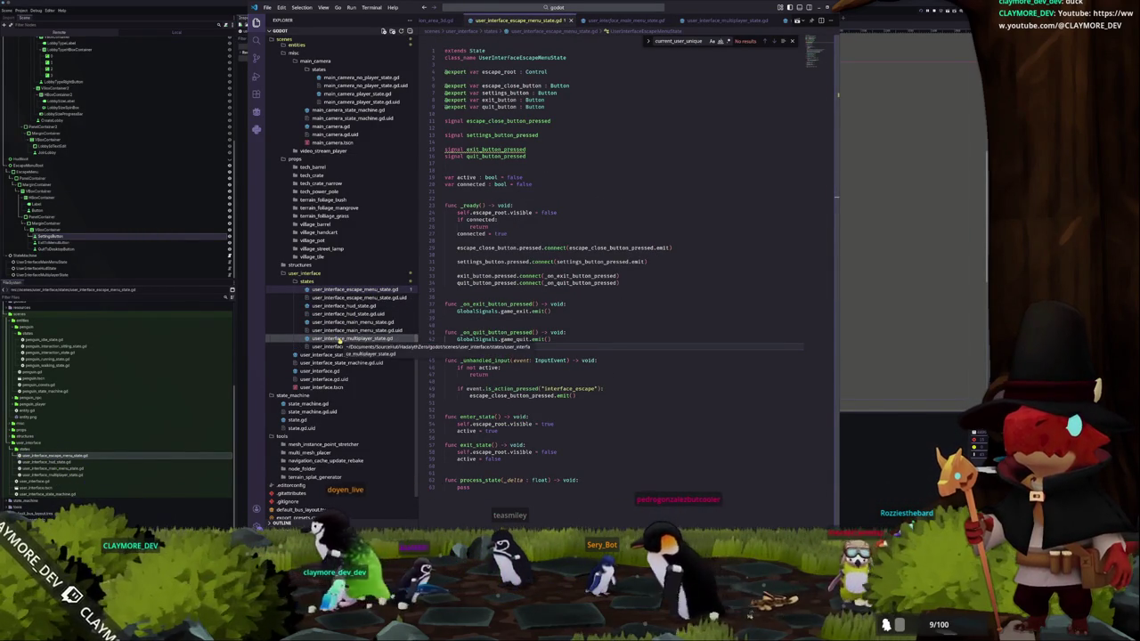
click(347, 307)
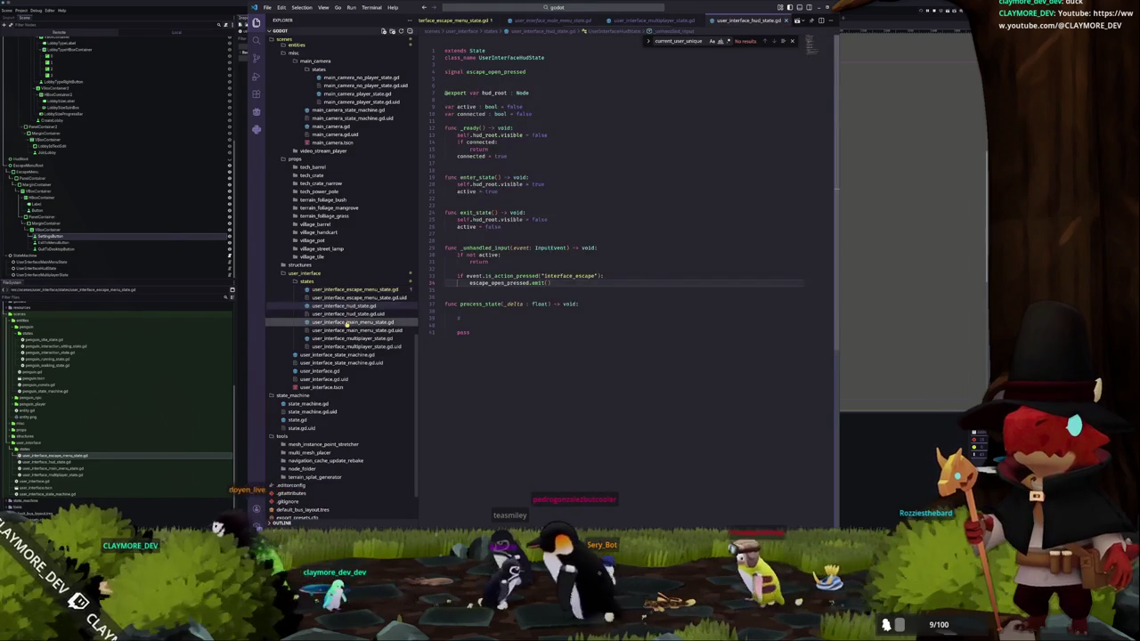
click(347, 322)
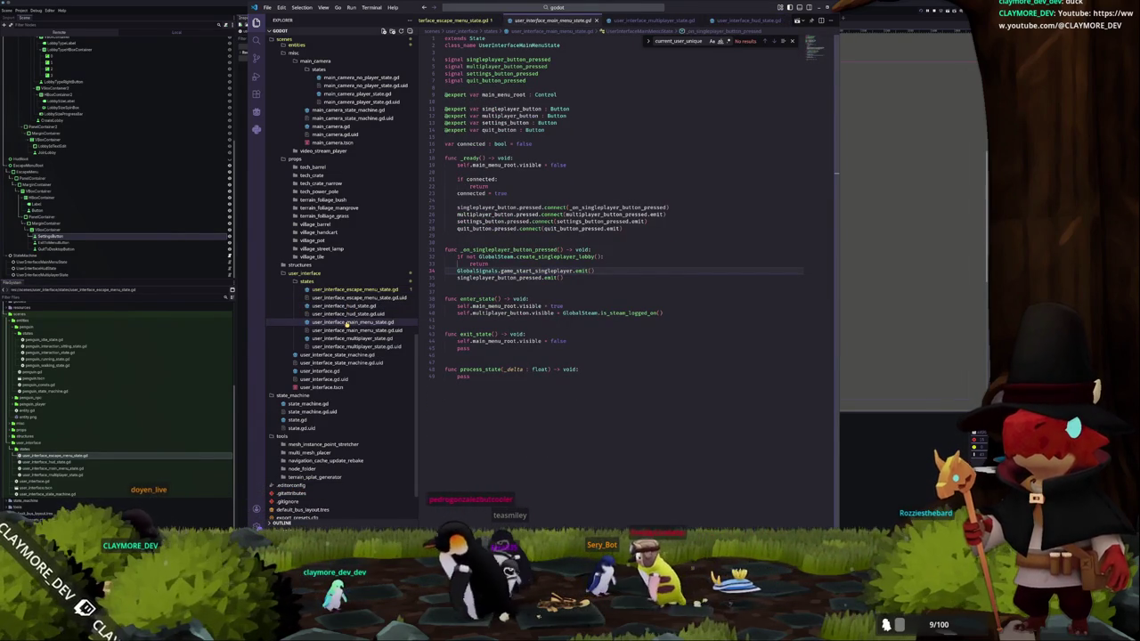
click(355, 289)
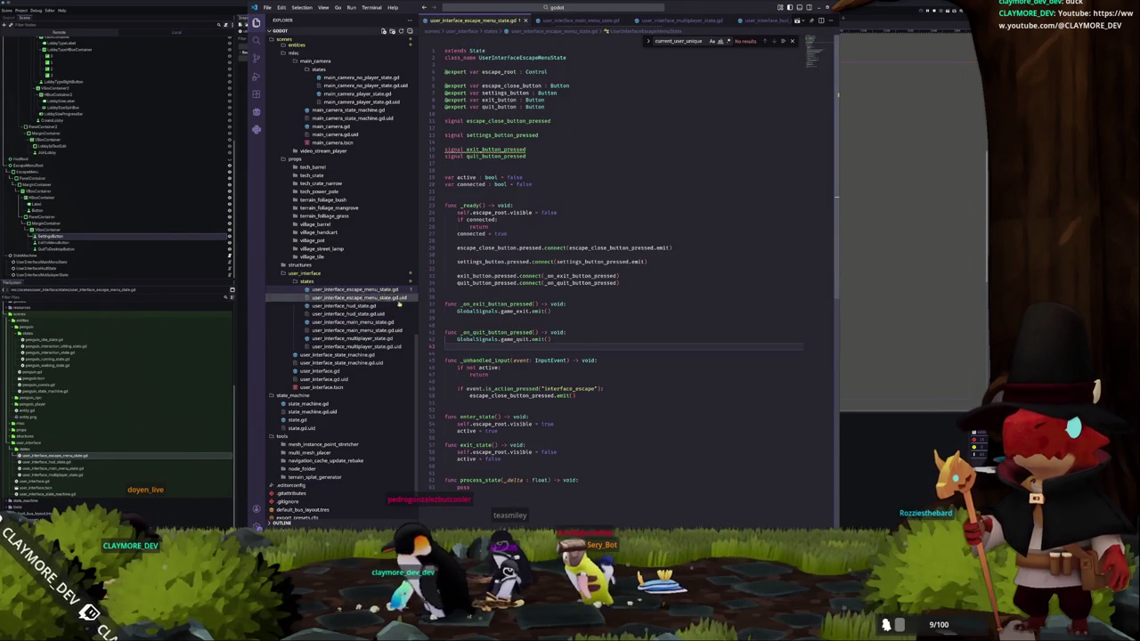
- Add exit_button_pressed.emit() to the exit handler and quit_button_pressed.emit() to the quit handler
click(474, 318)
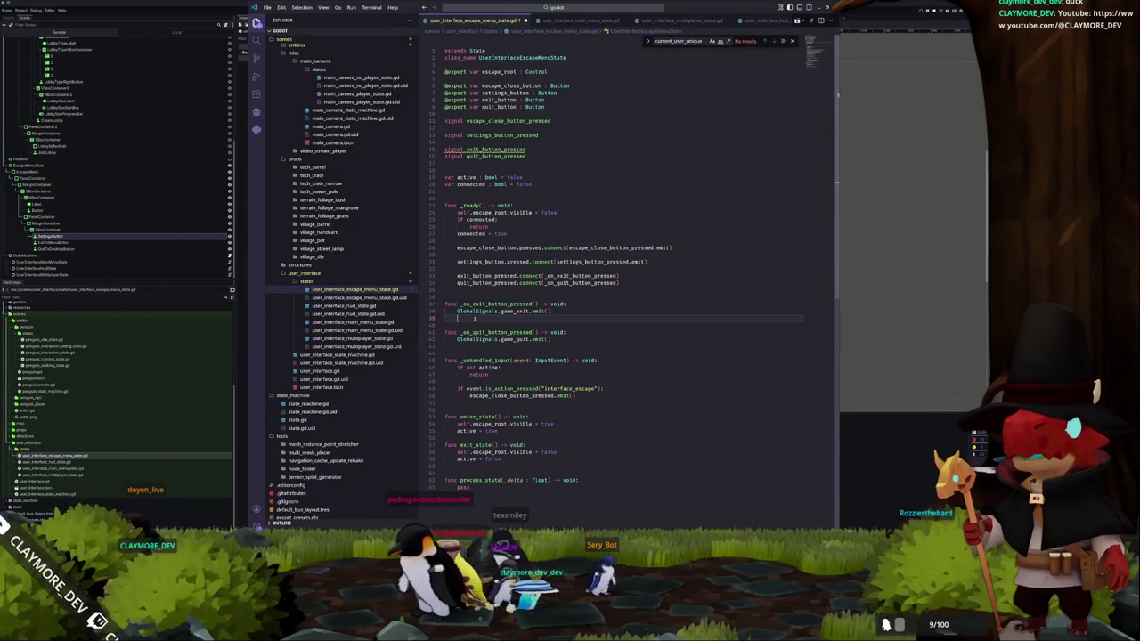
text(exit)
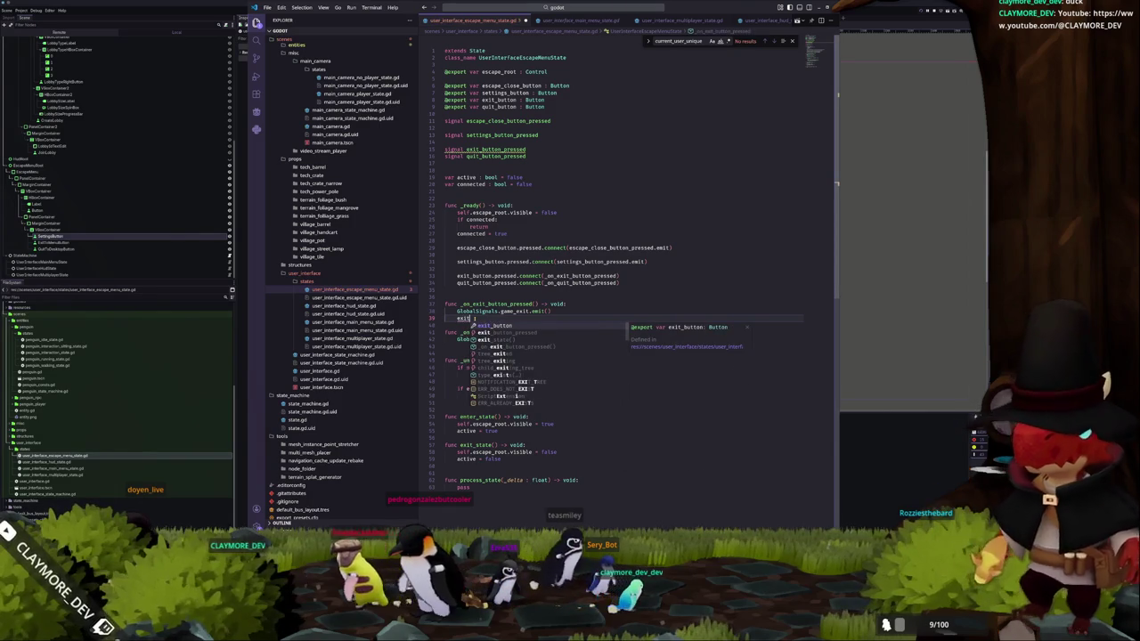
text(_button_pressed.emit)
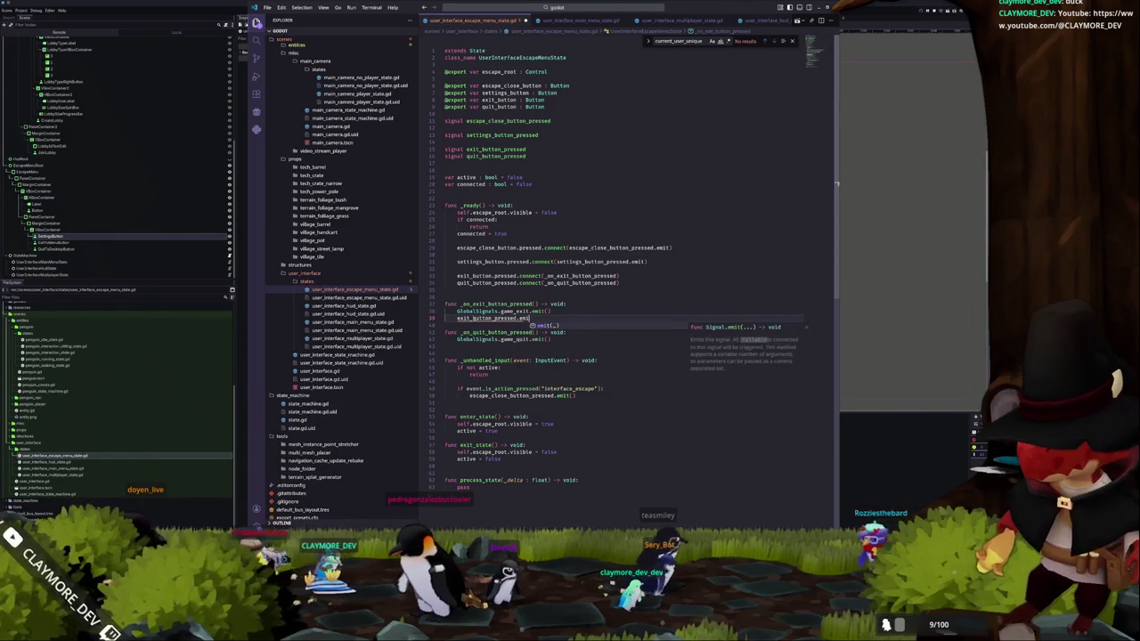
key(Return)
key(Return)
key(Down)
key(Down)
key(Down)
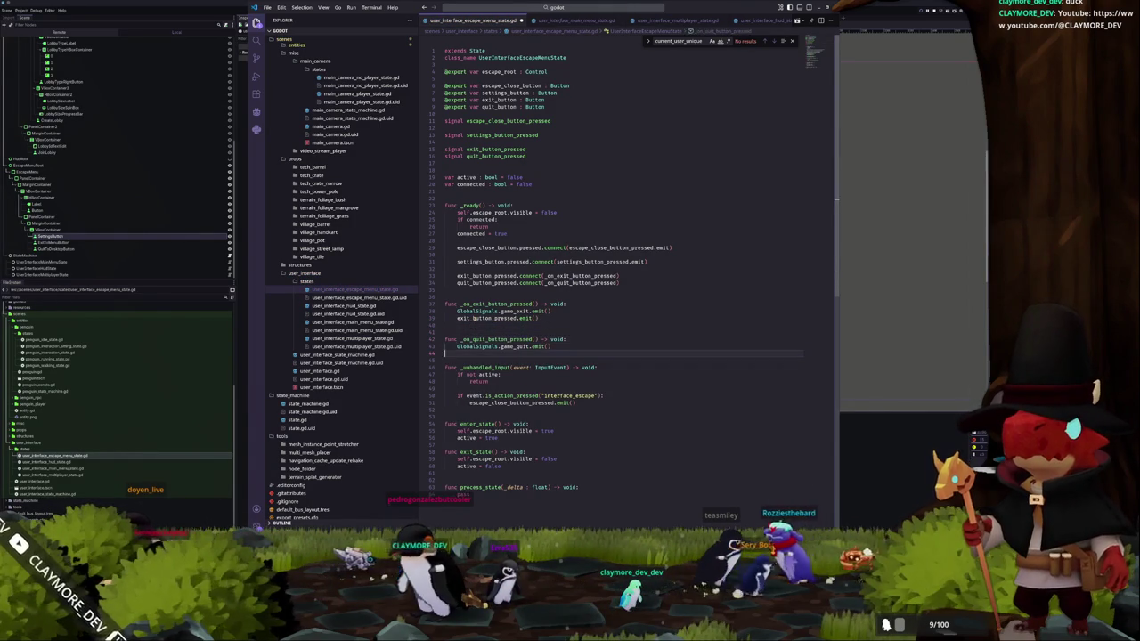
text(quit_b)
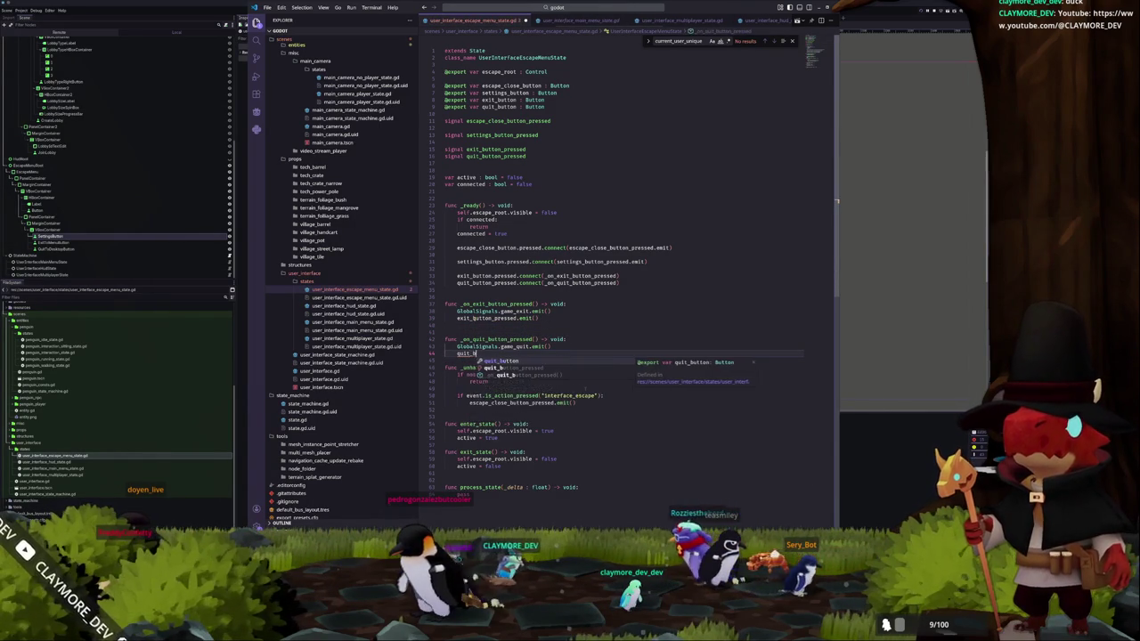
text(utton_pressed.emit()
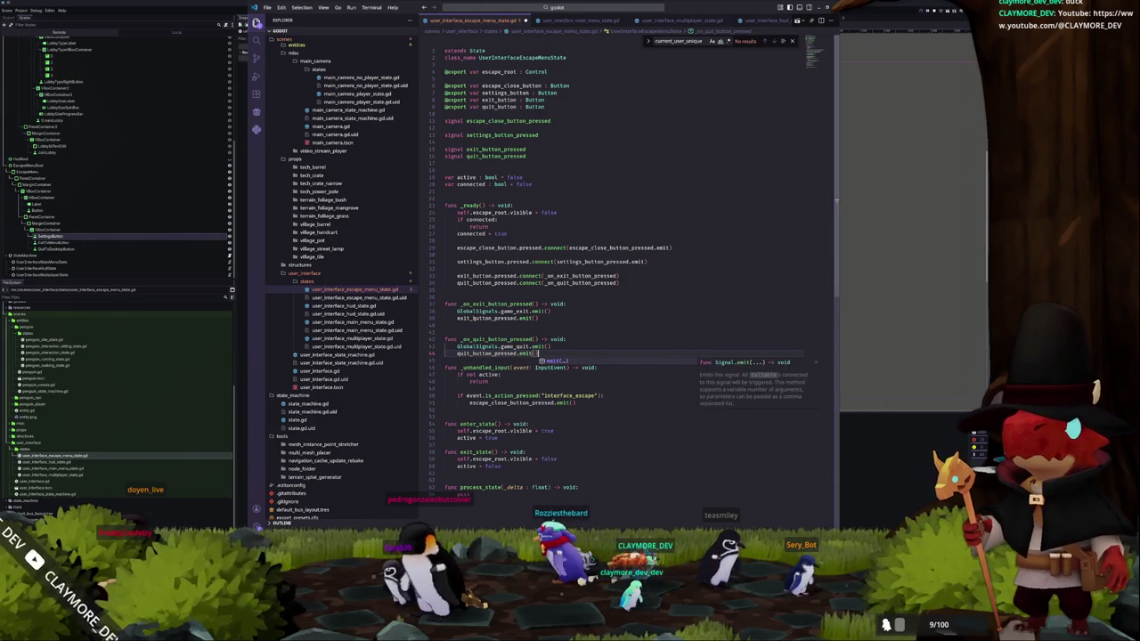
key(Escape)
key(Down)
key(Return)
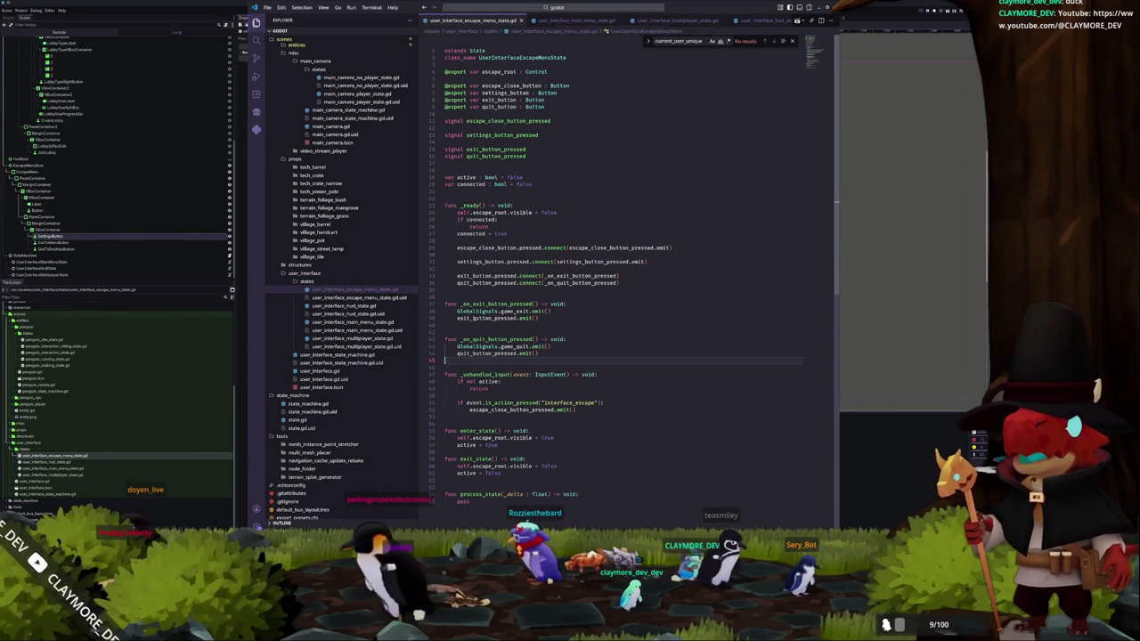
- In user_interface_state_machine.gd, connect hud_menu_state.escape_open_pressed to change_state bound to escape_menu_state
click(337, 354)
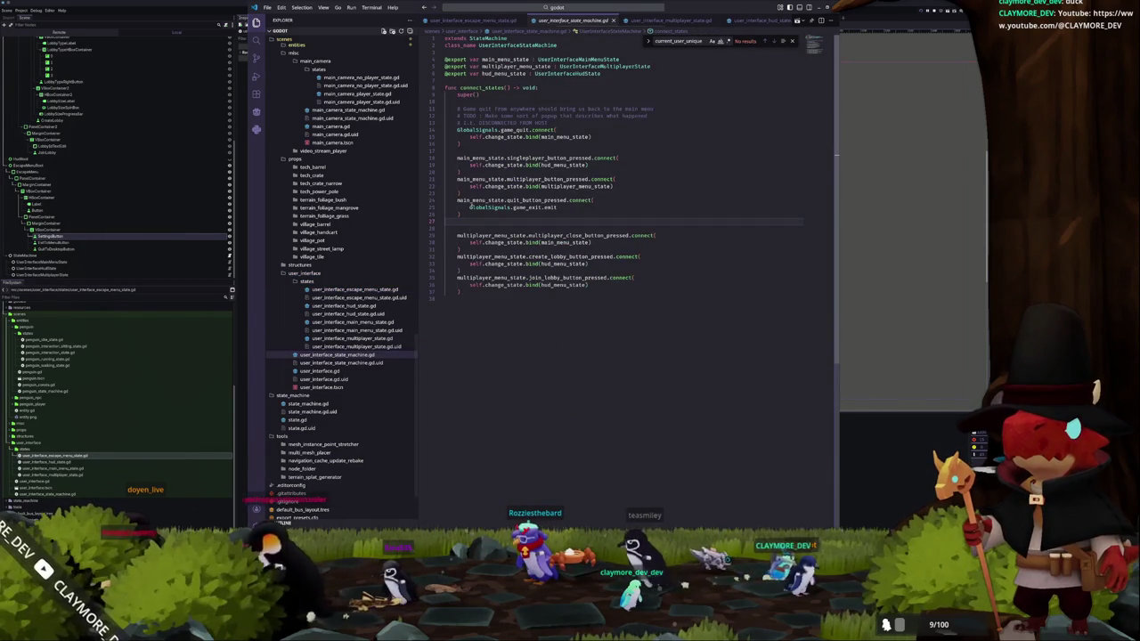
click(498, 313)
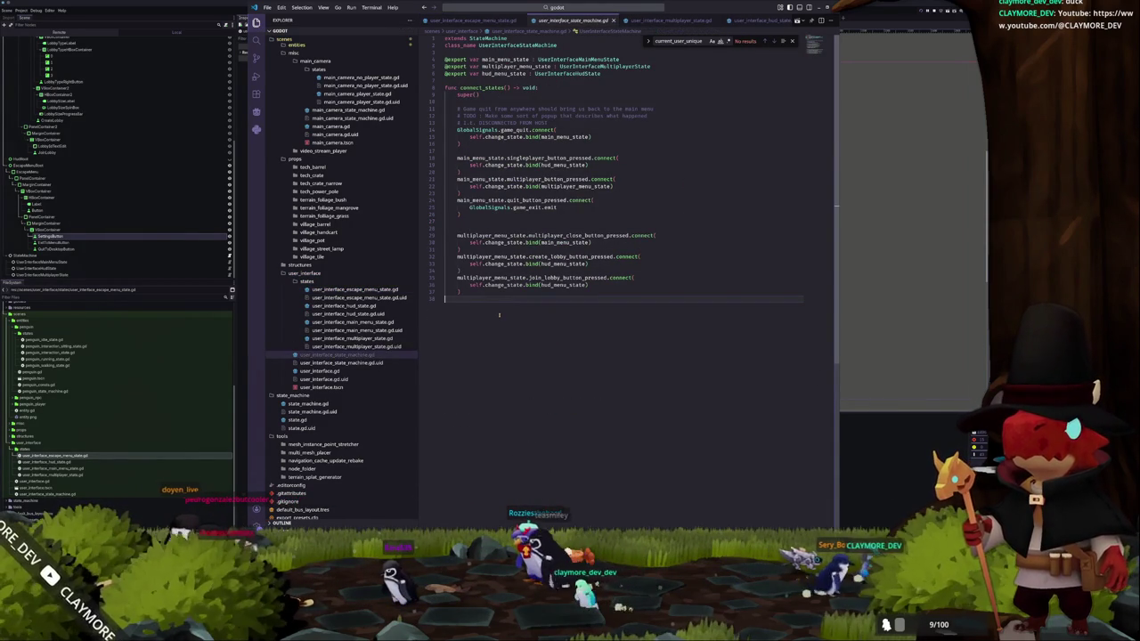
key(Return)
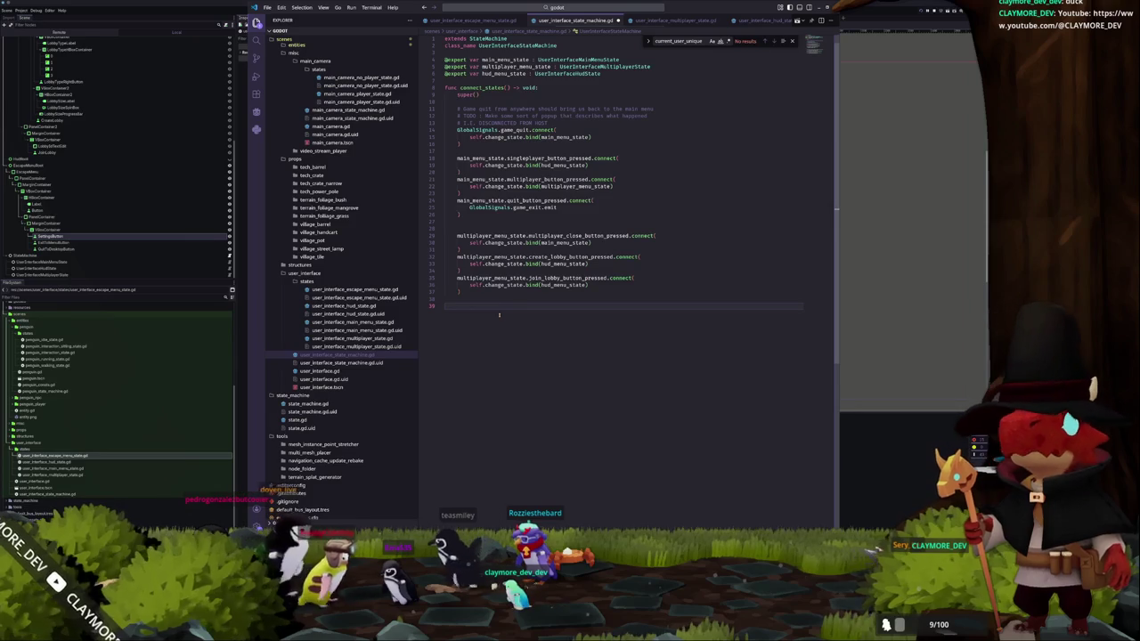
text(hud_menu_state)
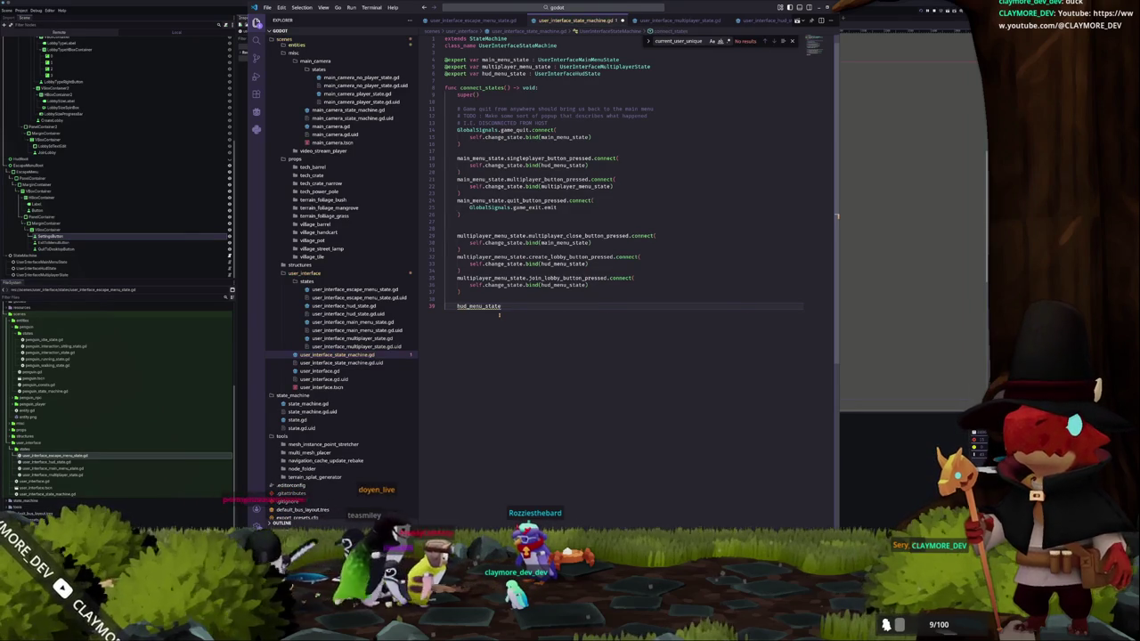
text(.es)
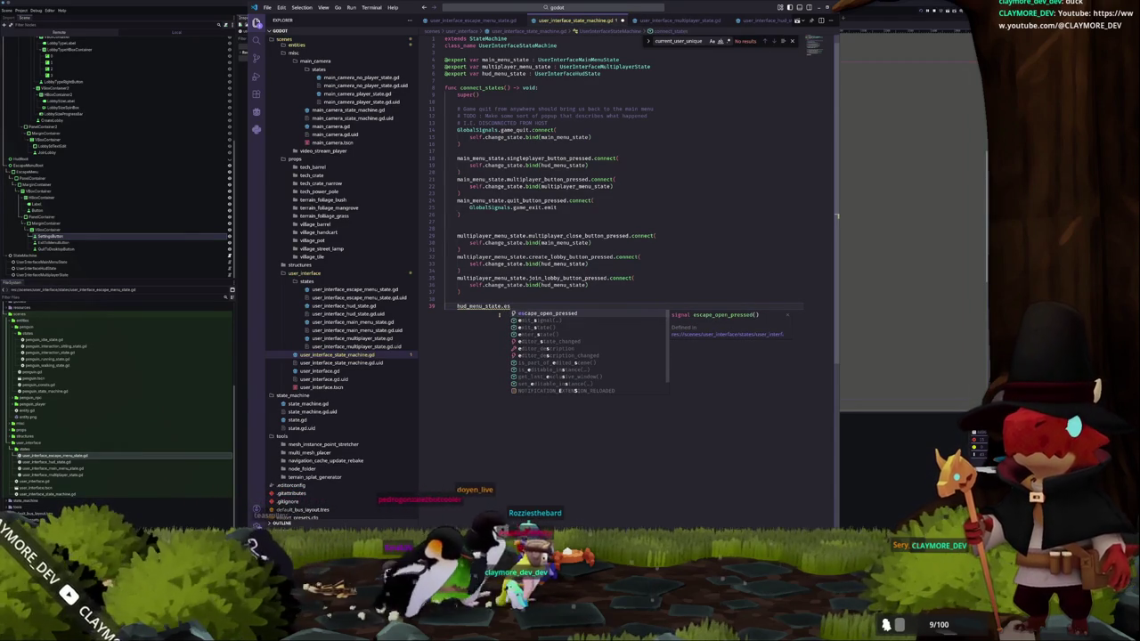
key(Return)
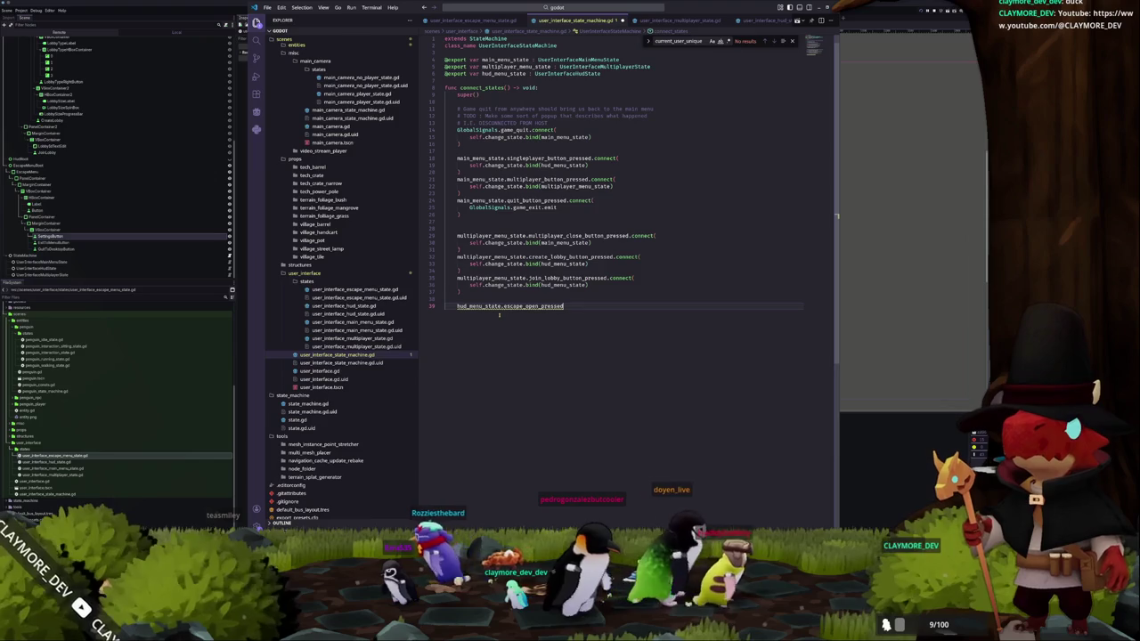
text(.connect()
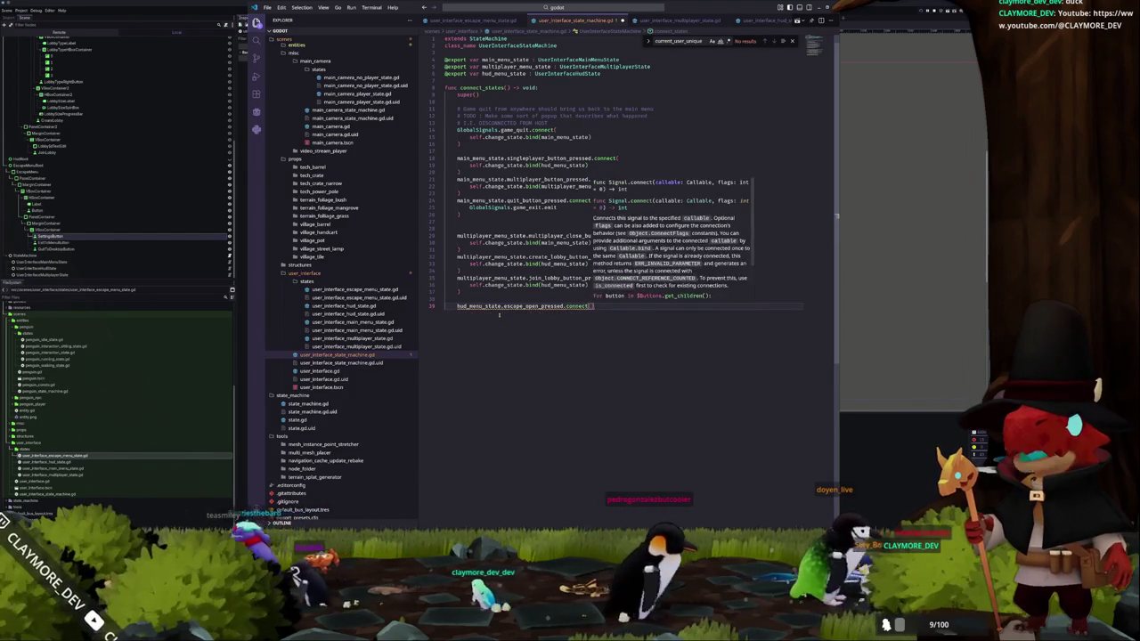
key(Return)
text(s)
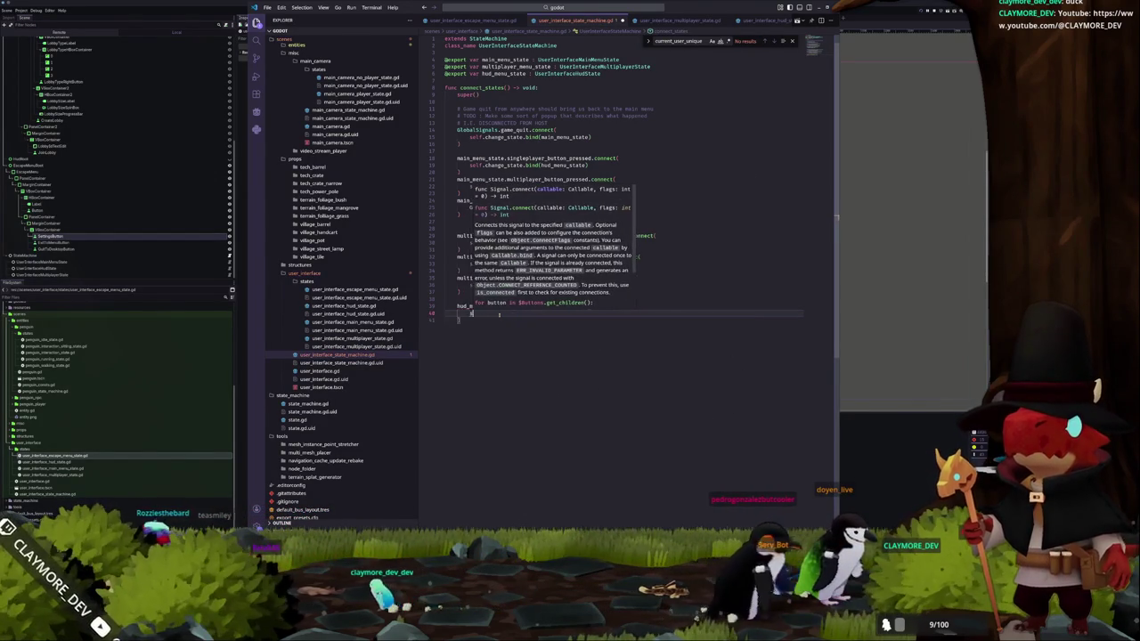
text(elf.change_state.bind(es)
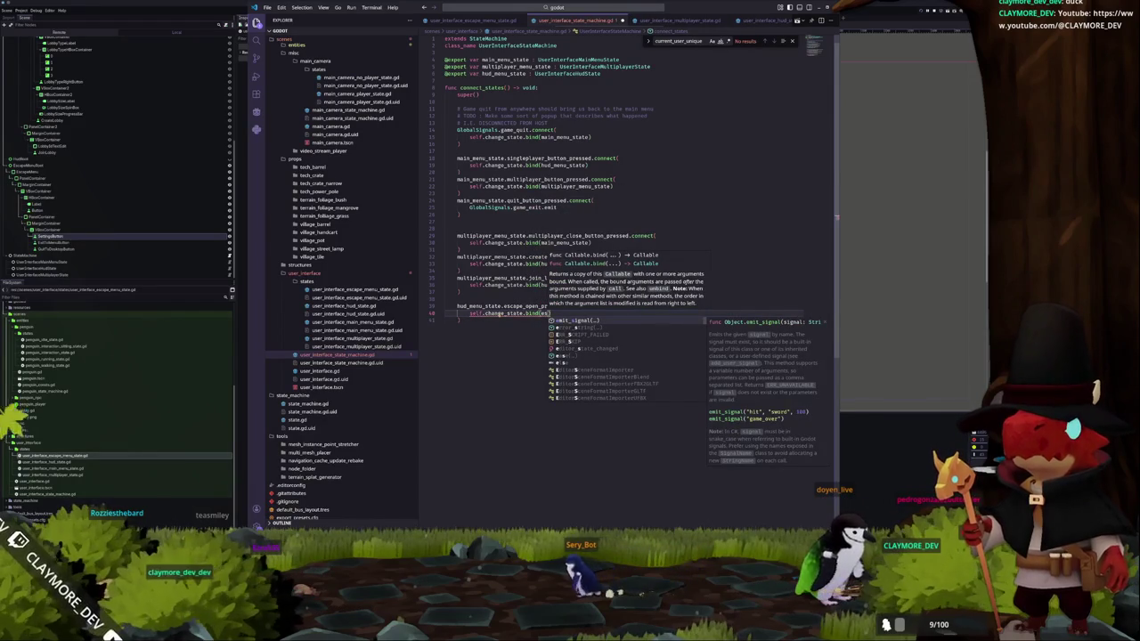
text(cape_me)
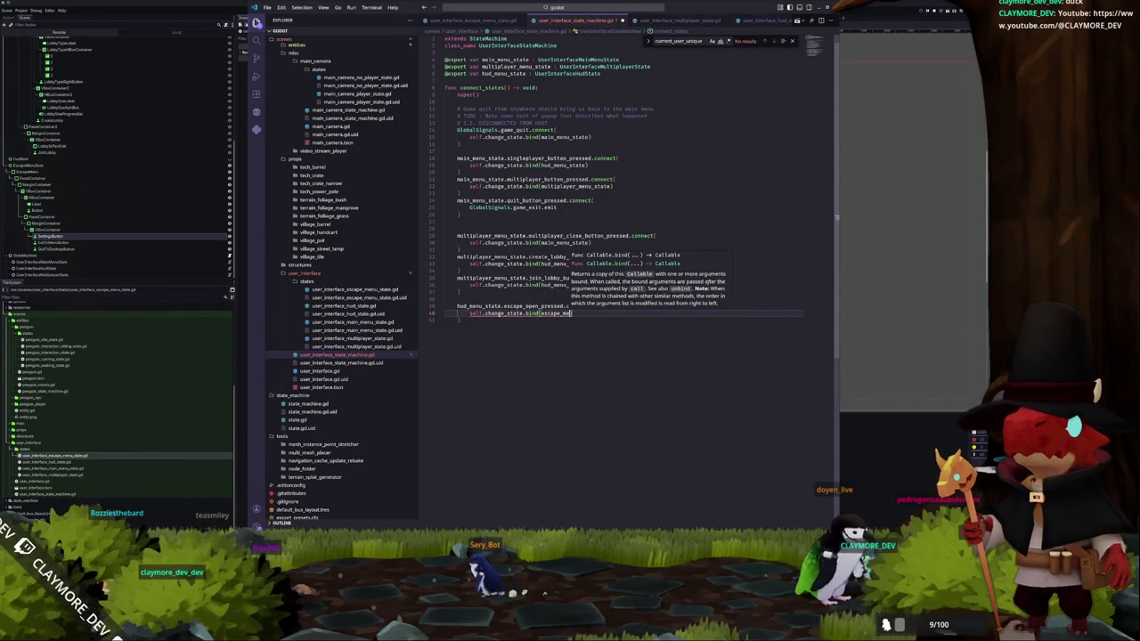
text(nu_state)
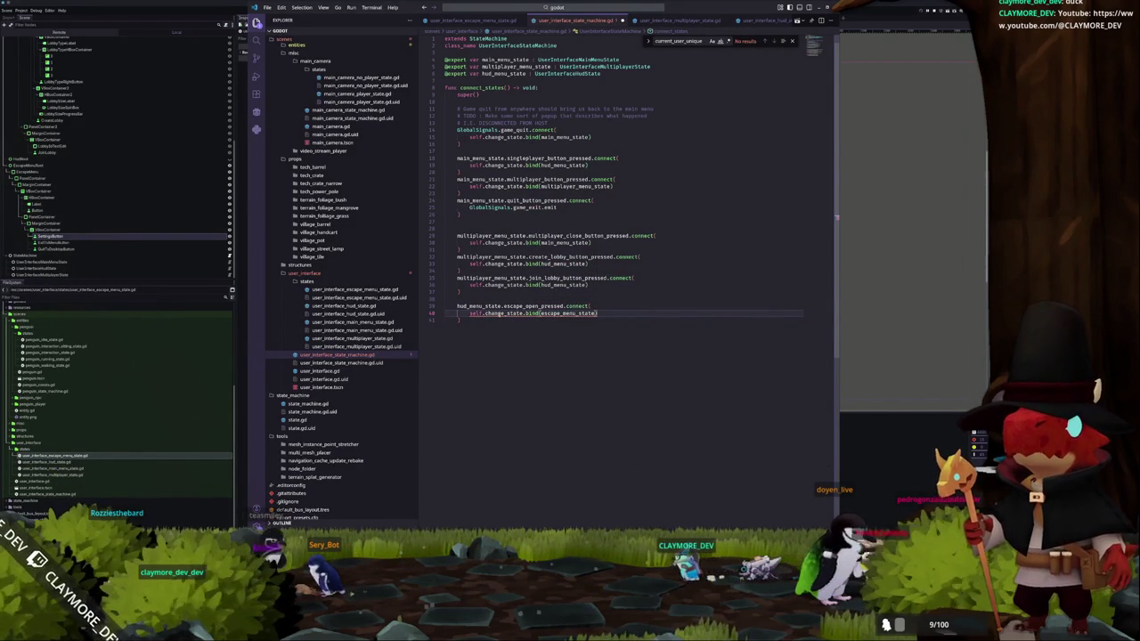
click(591, 179)
click(601, 73)
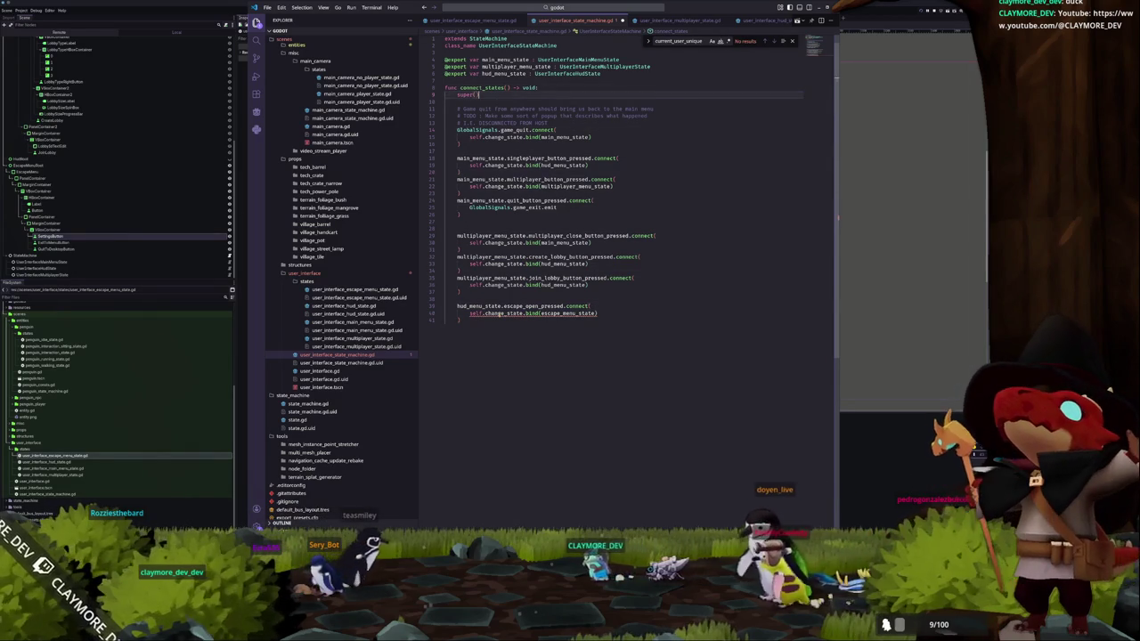
key(Return)
text(@export v)
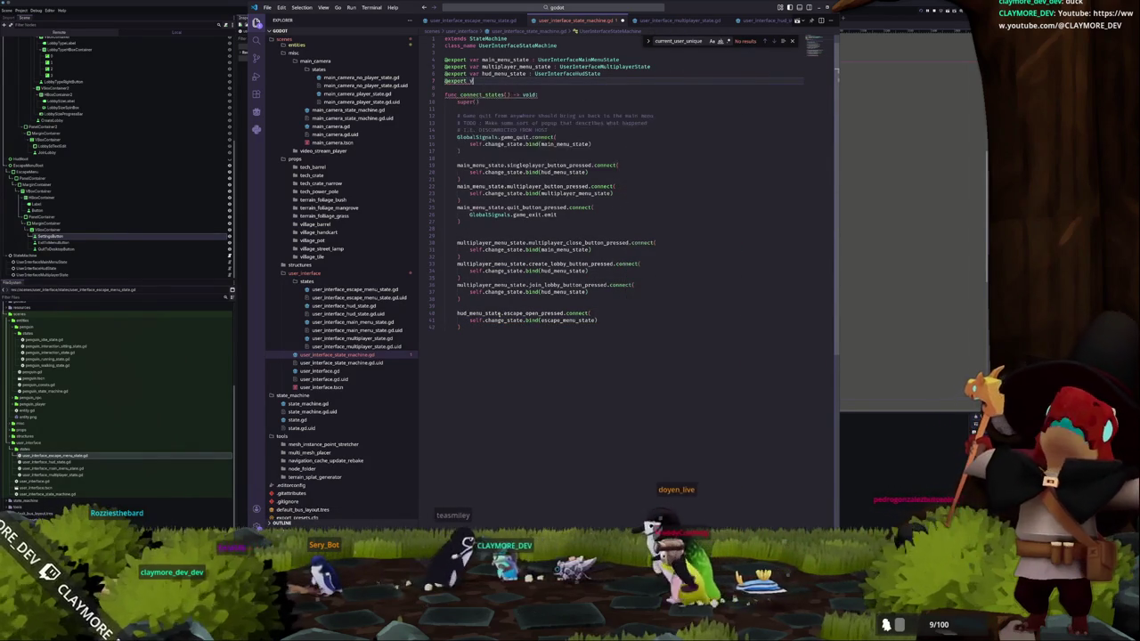
text(ar escape_)
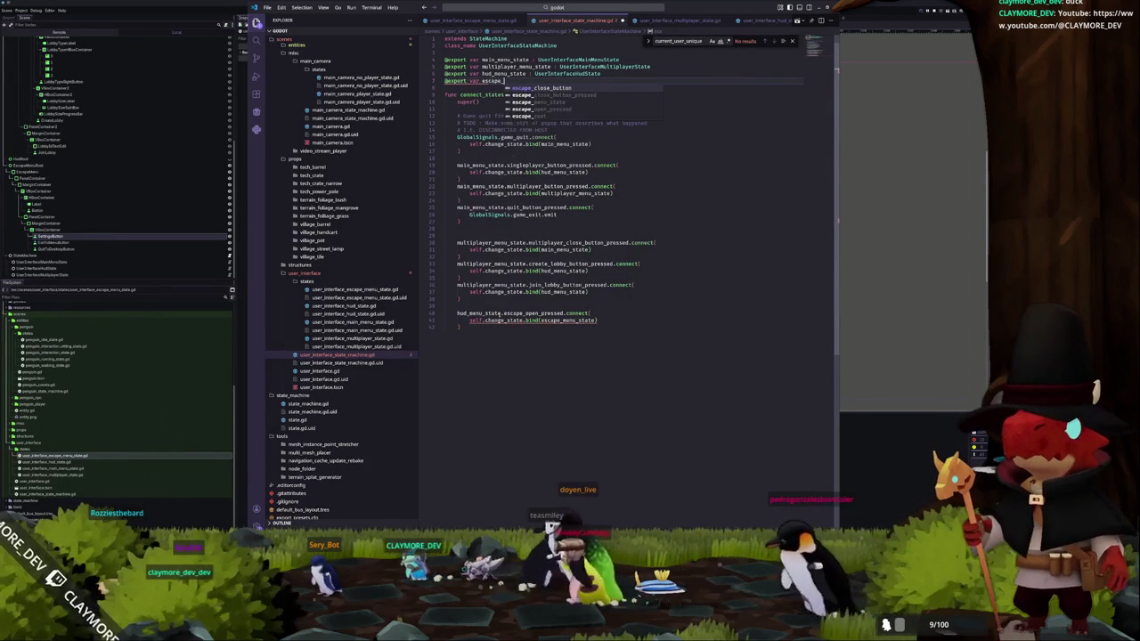
text(menu_state : UserIn)
key(Down)
key(Down)
key(Up)
key(Return)
key(Down)
key(Down)
key(Down)
key(Return)
- Connect escape_menu_state.escape_close_button_pressed to change_state bound to hud_menu_state, then save
key(Down)
key(Down)
key(Down)
key(Return)
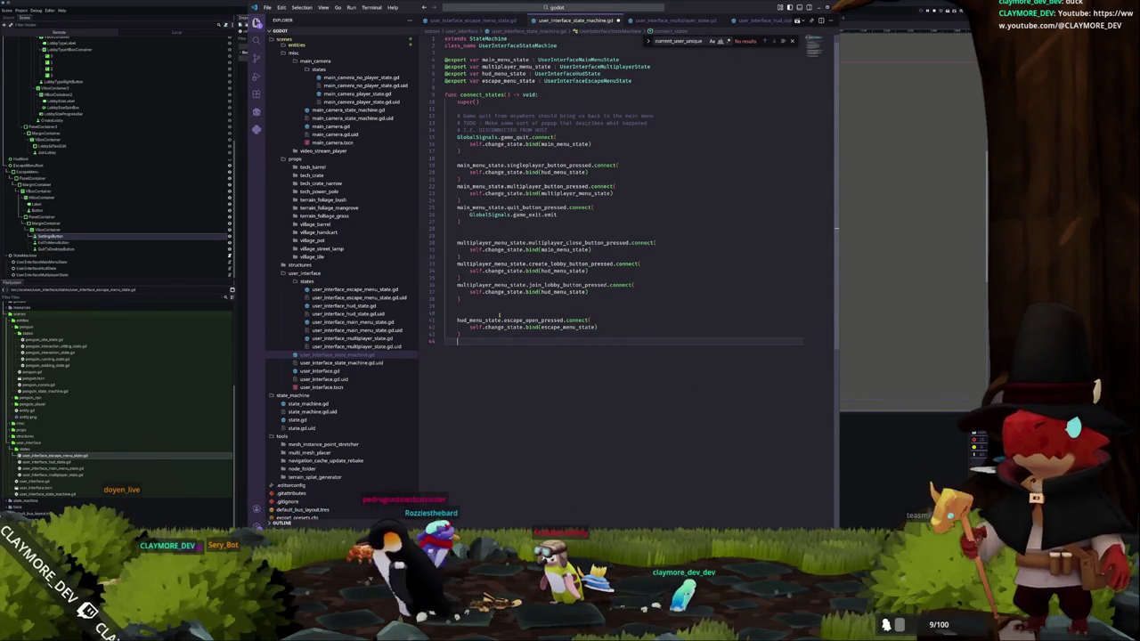
key(Return)
key(Return)
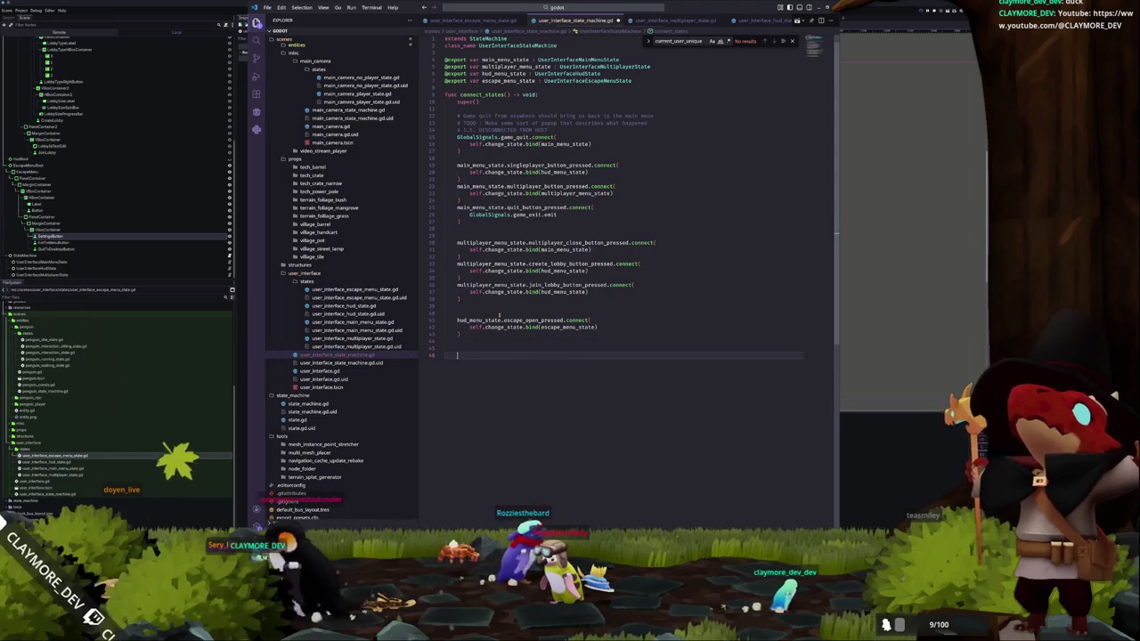
text(escape_menu_state)
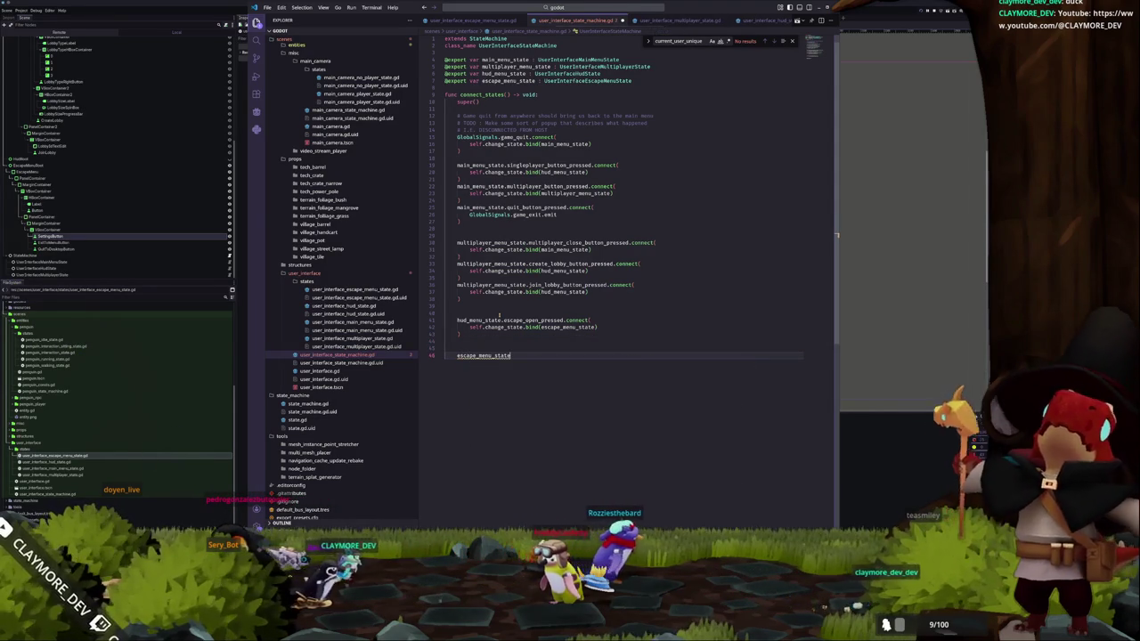
text(.esc)
key(Down)
key(Return)
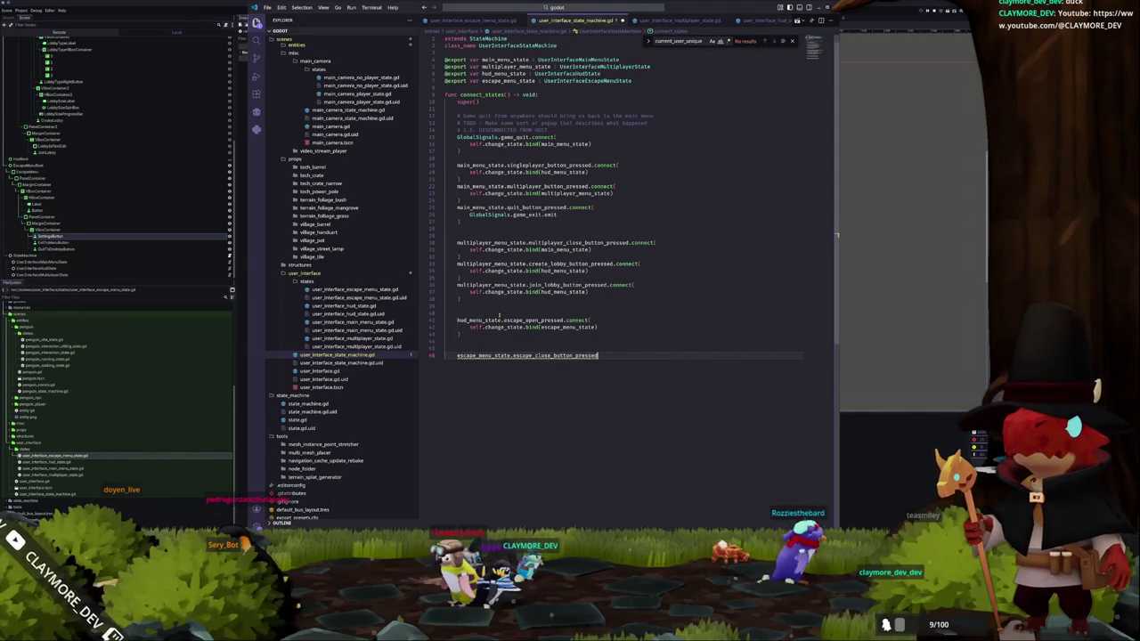
text(.con)
key(Return)
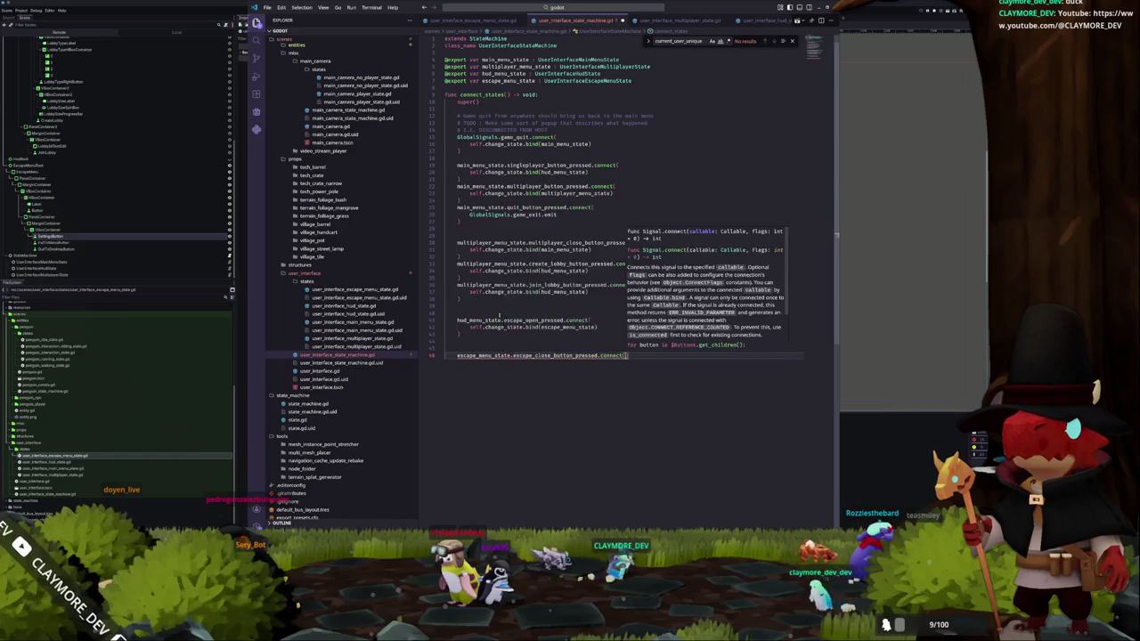
key(Return)
text(self.chan)
key(Return)
text(.bind(hud_menu_state)
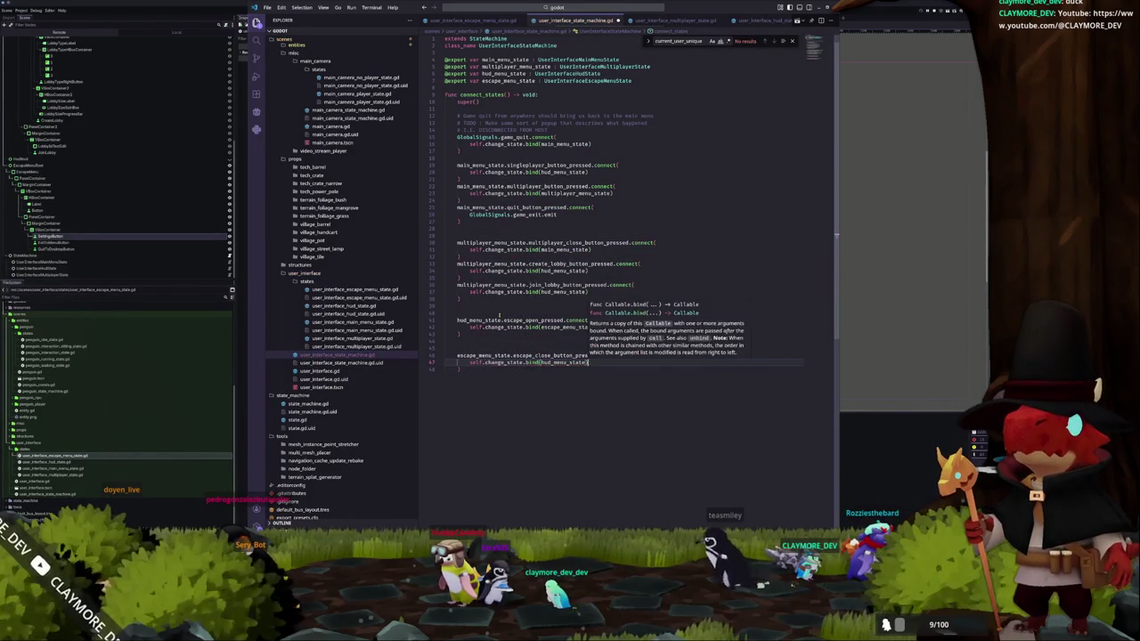
key(ctrl+s)
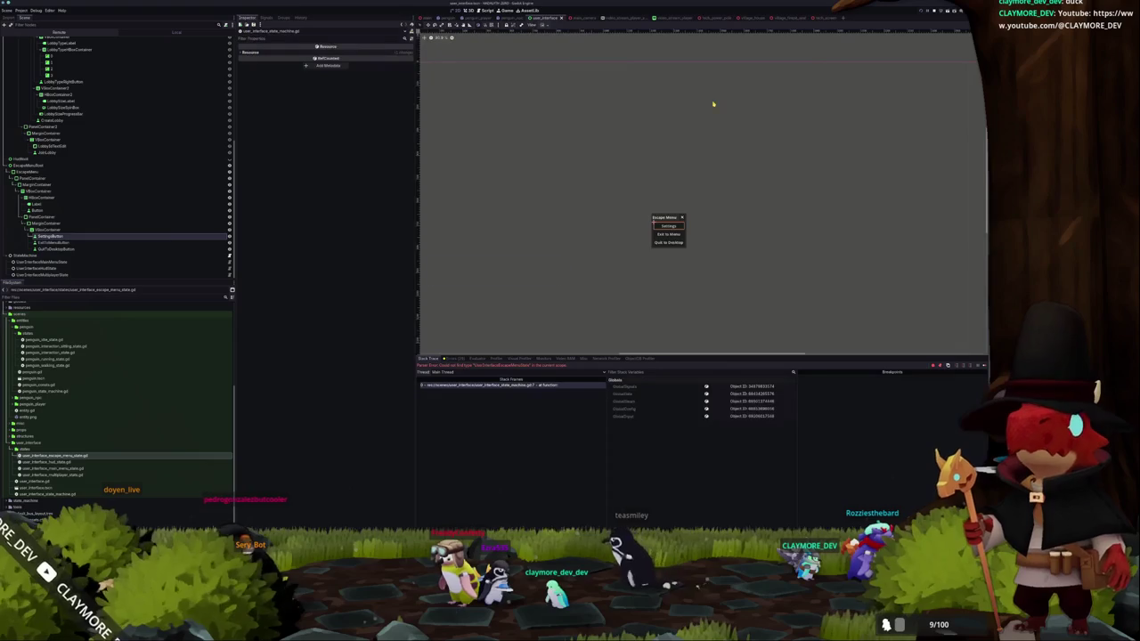
- Split the editor, escape menu state script on the left, state machine script on the right
key(alt+Tab)
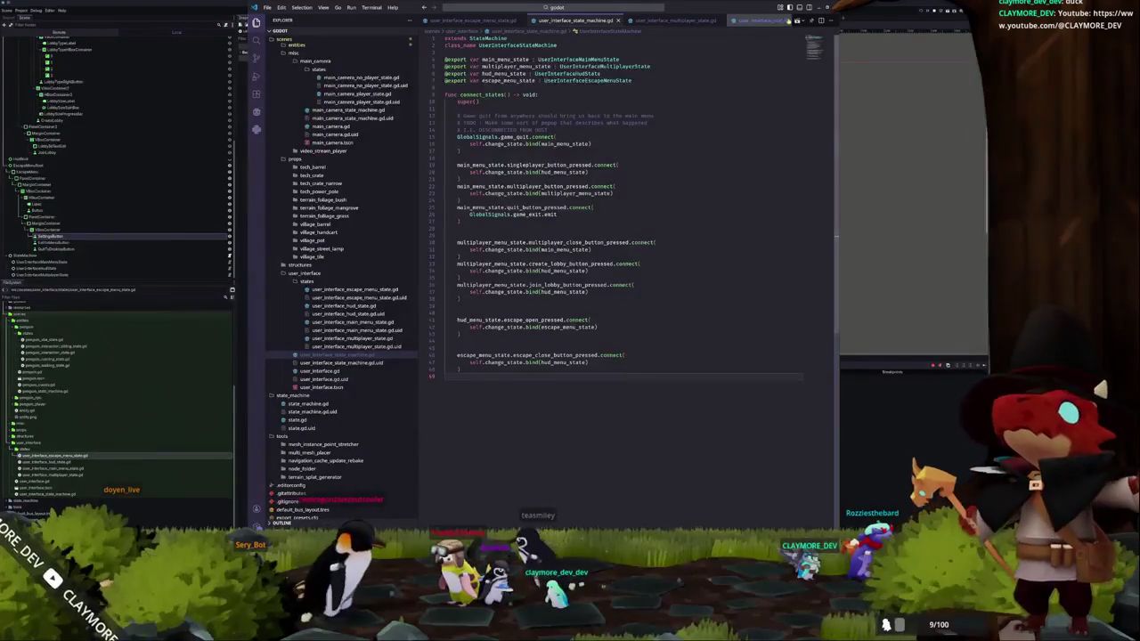
key(ctrl+backslash)
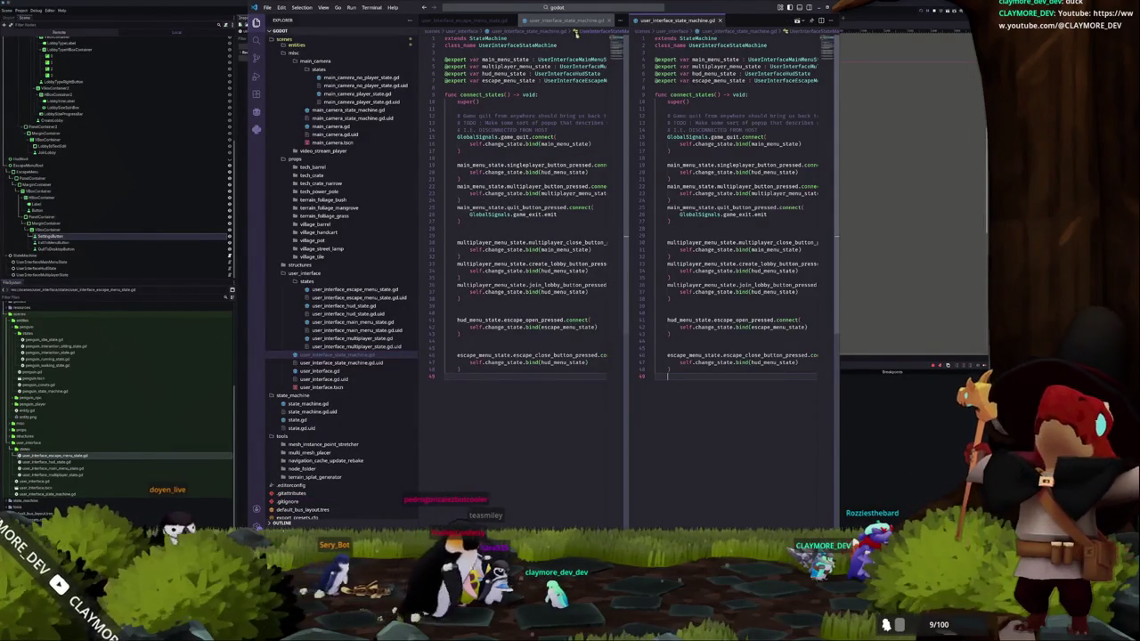
click(456, 20)
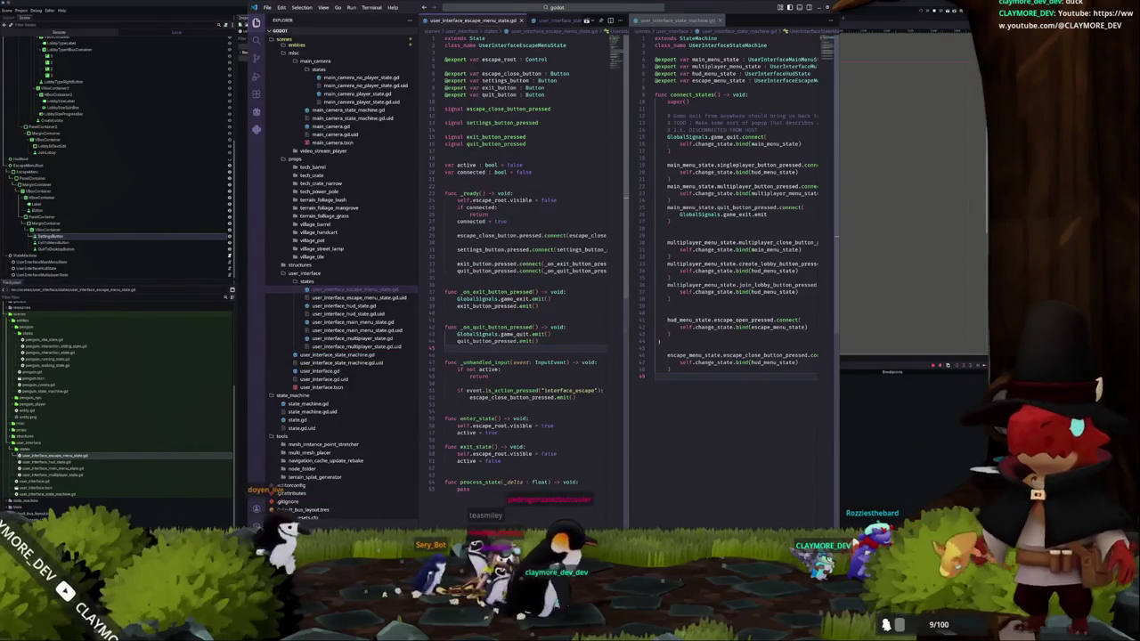
key(ctrl+2)
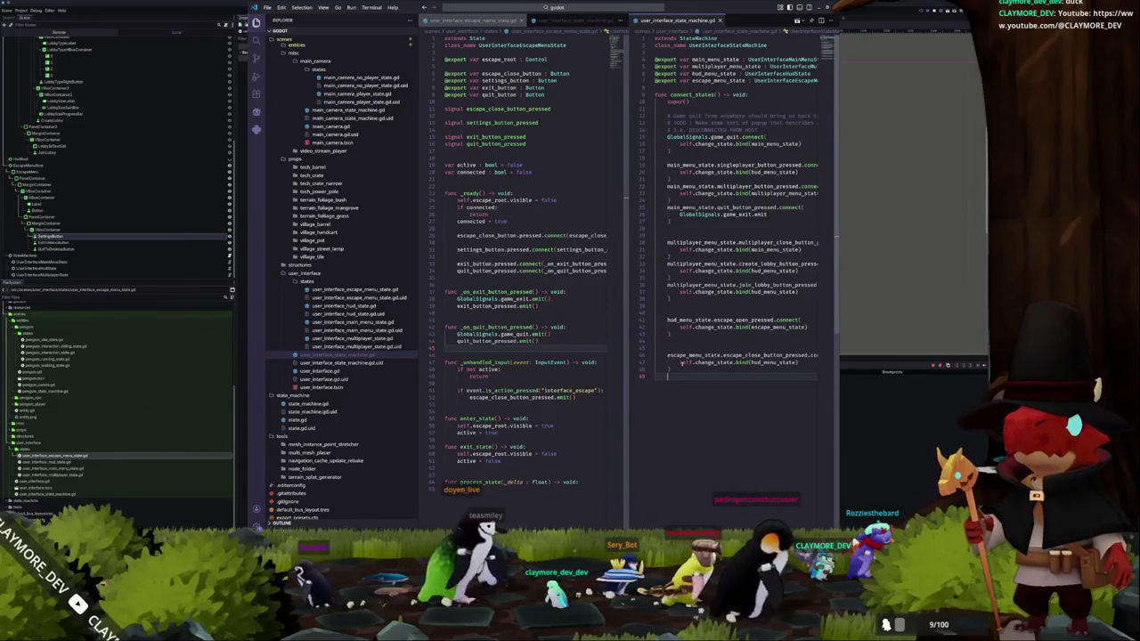
- Delete the empty line 18 in the state machine script
key(Up)
click(697, 291)
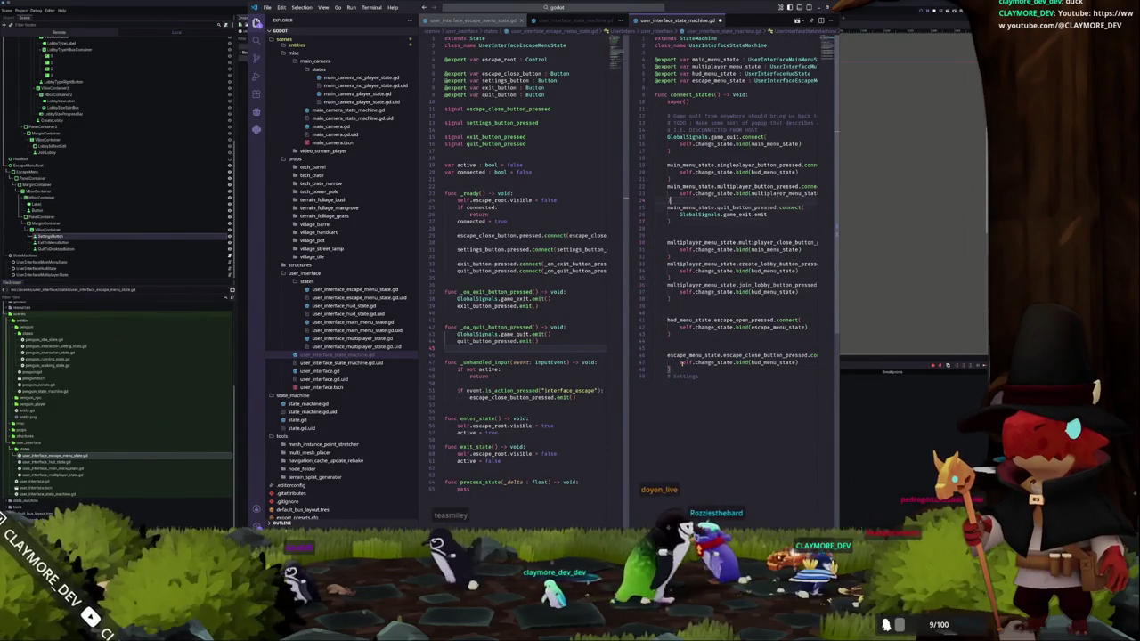
double_click(690, 186)
key(Up)
key(Up)
key(Up)
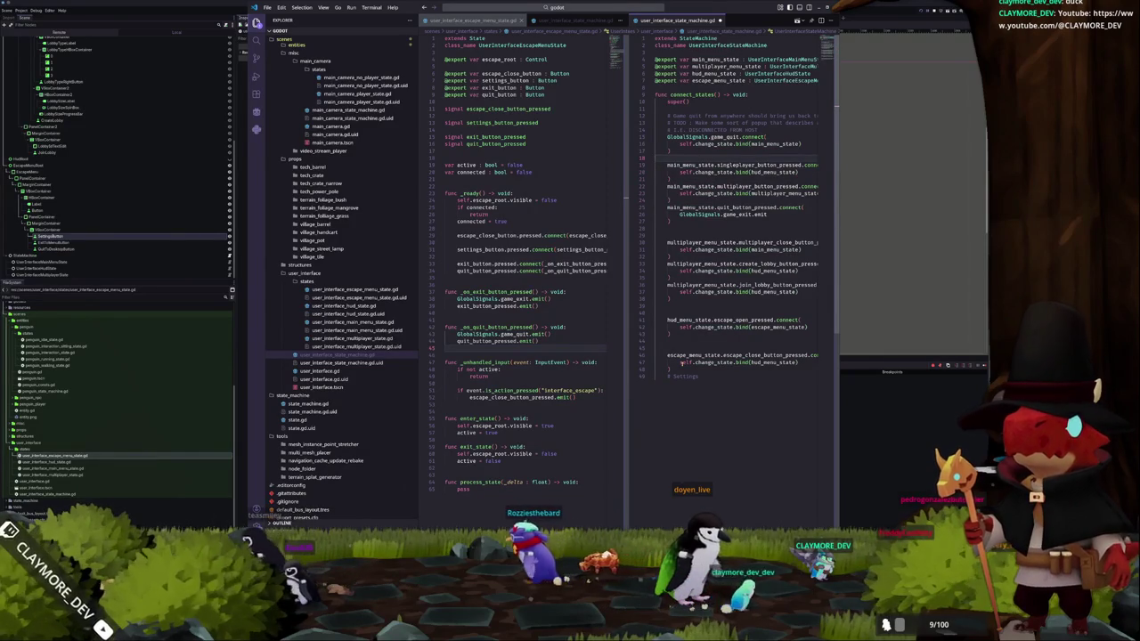
key(Delete)
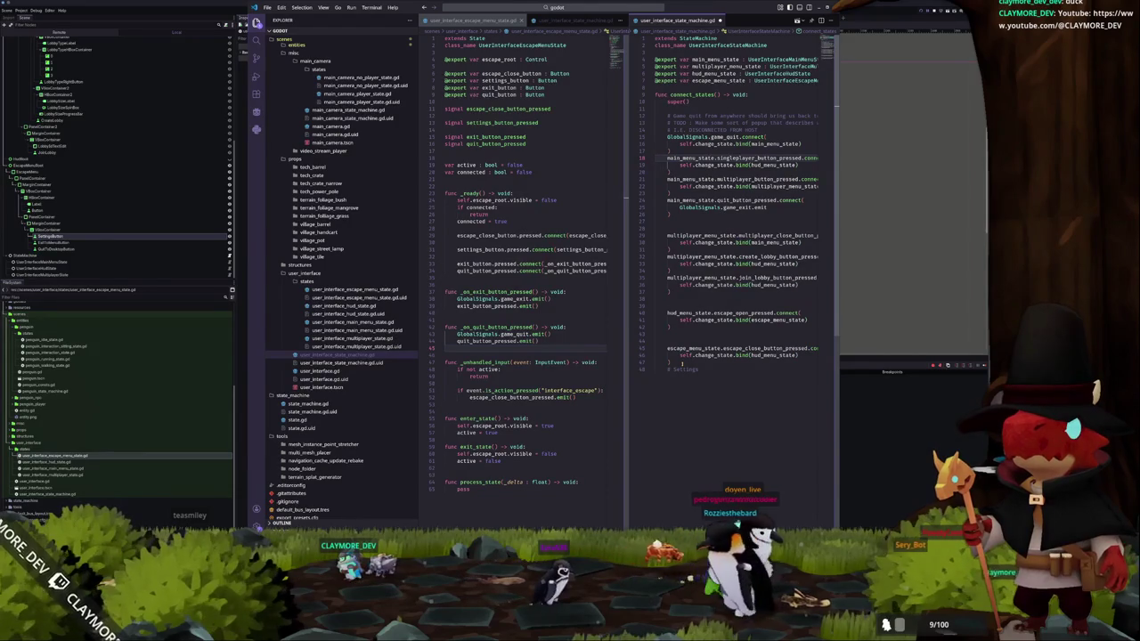
- Insert a blank line above the main menu quit-button connection
key(Down)
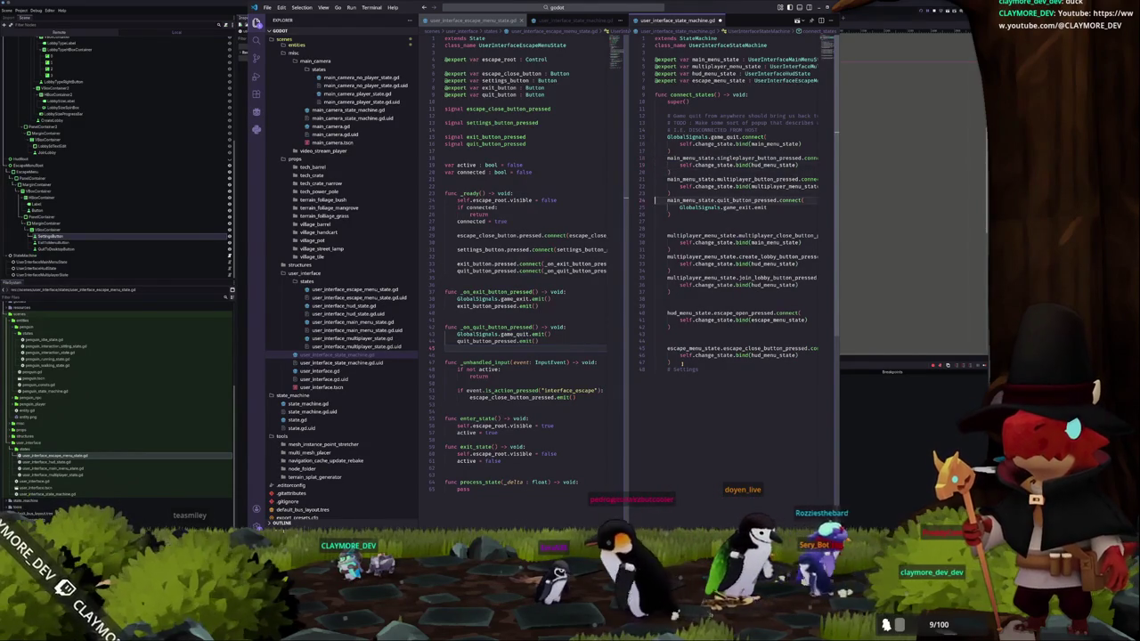
key(Down)
key(Down)
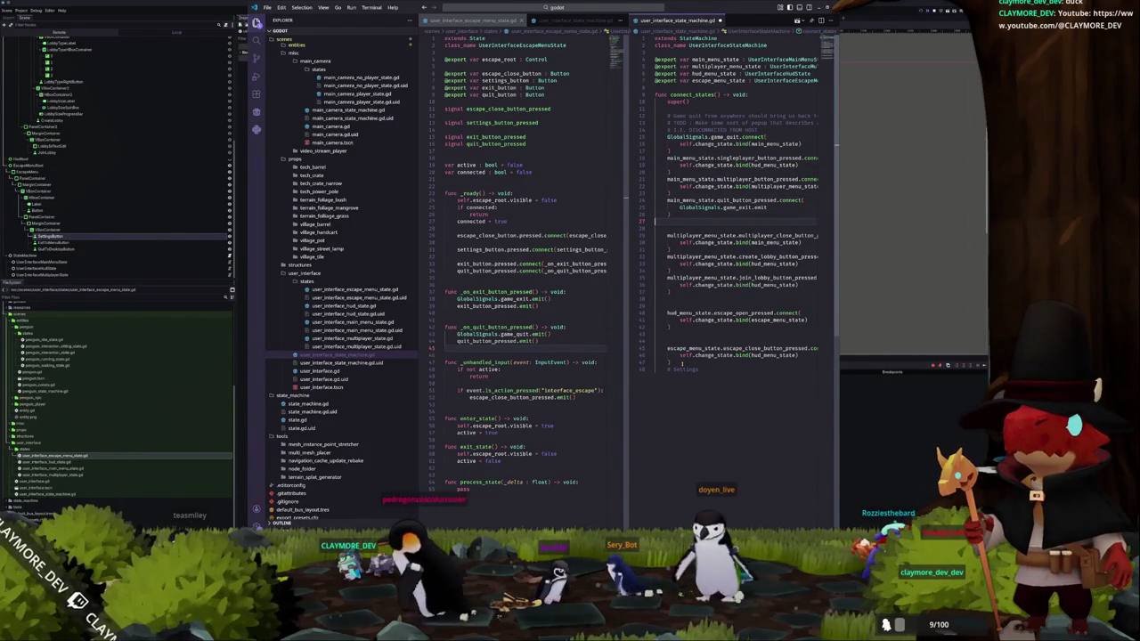
key(Down)
key(Down)
key(Down)
key(Down)
key(Down)
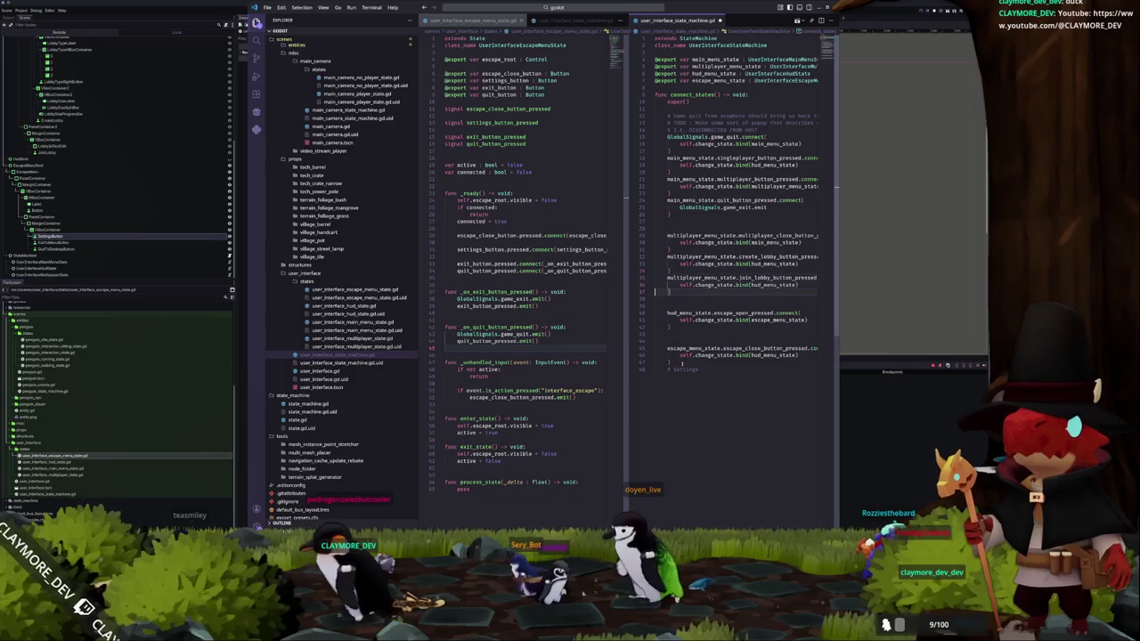
key(Up)
key(Up)
key(Up)
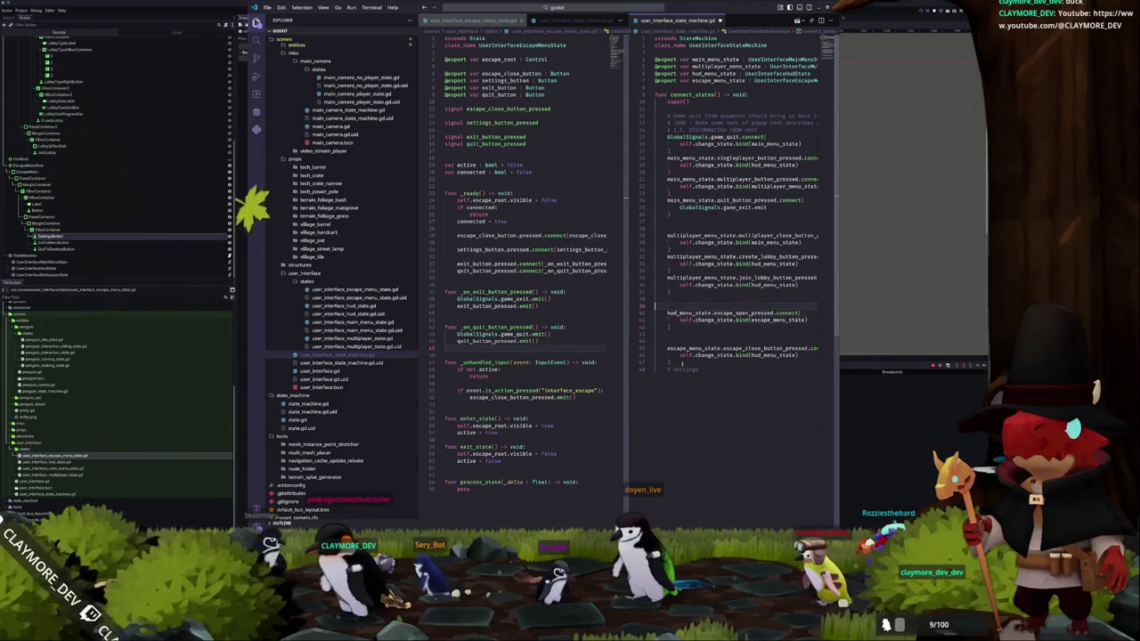
key(Up)
key(Up)
key(Up)
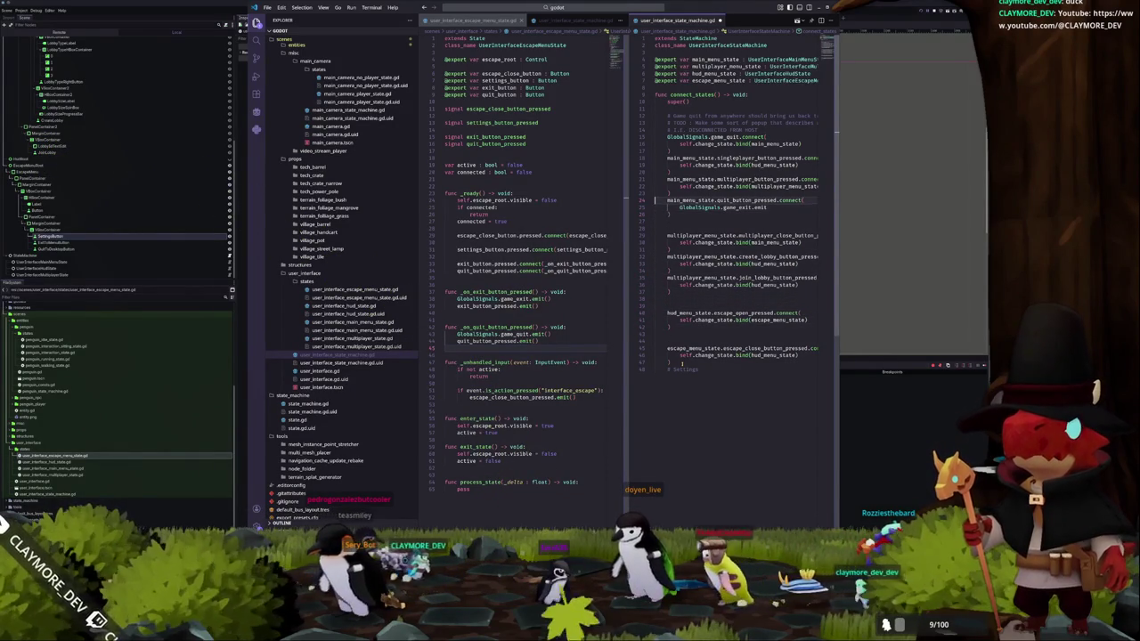
key(Return)
text(# Settings)
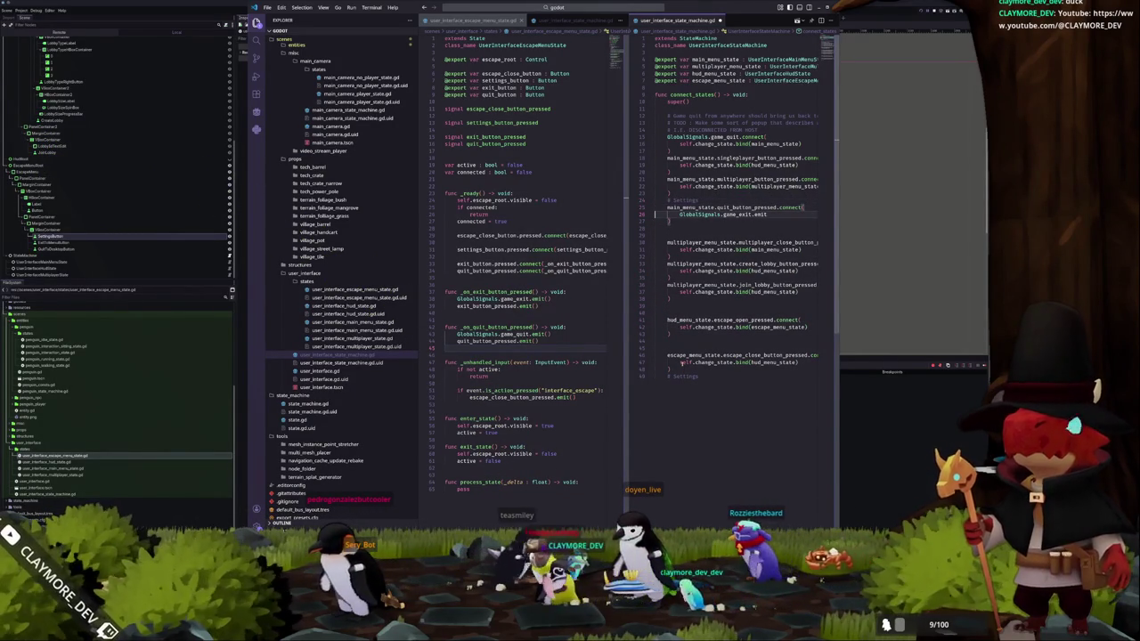
- Replace the last line with escape_menu_state.exit_button_pressed connected to change_state bound to main_menu_state
key(ctrl+End)
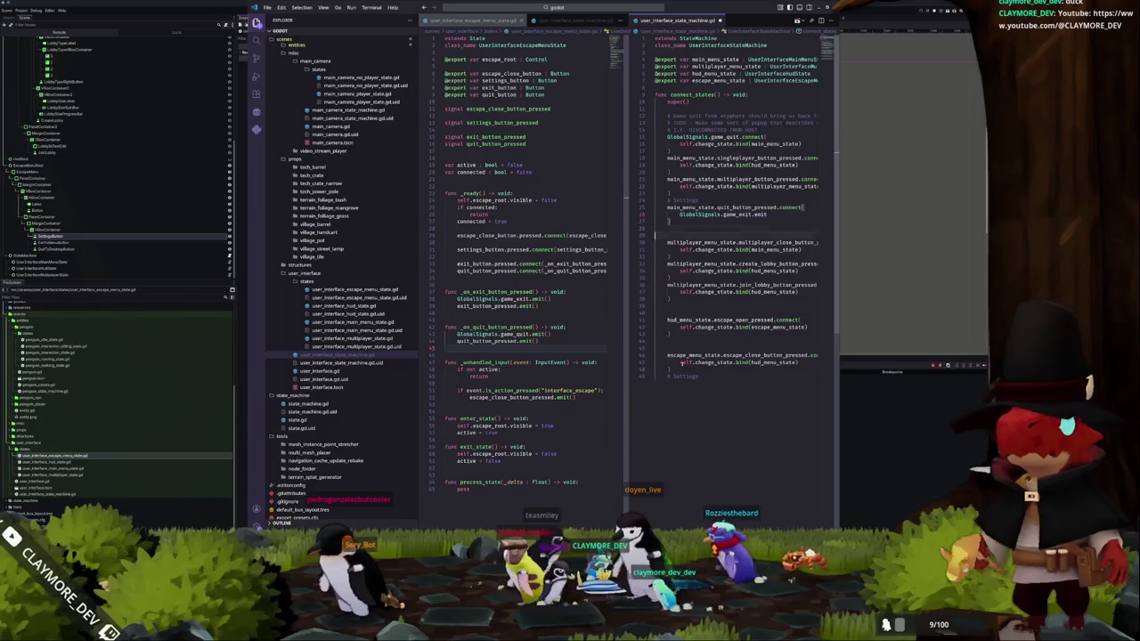
key(shift+Home)
text(escape)
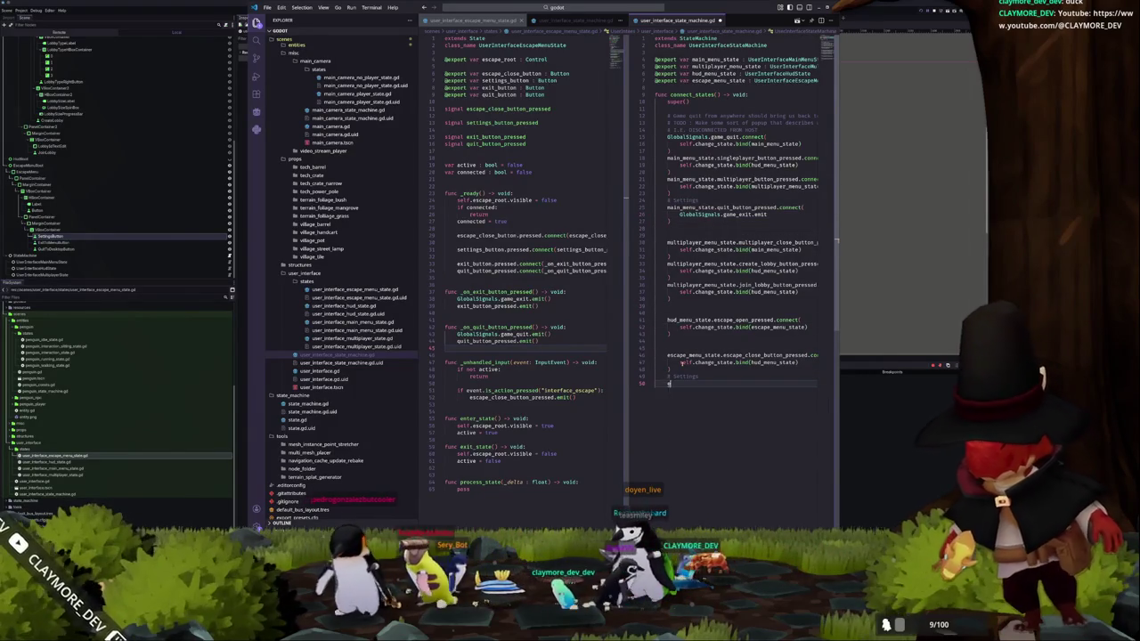
key(Return)
text(.)
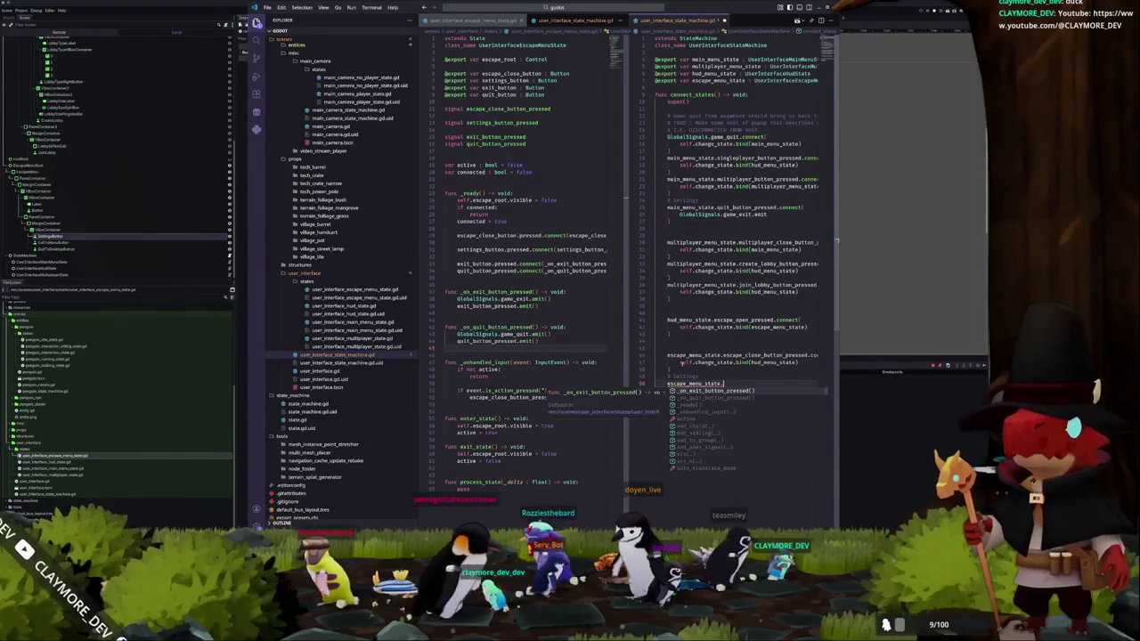
text(exit)
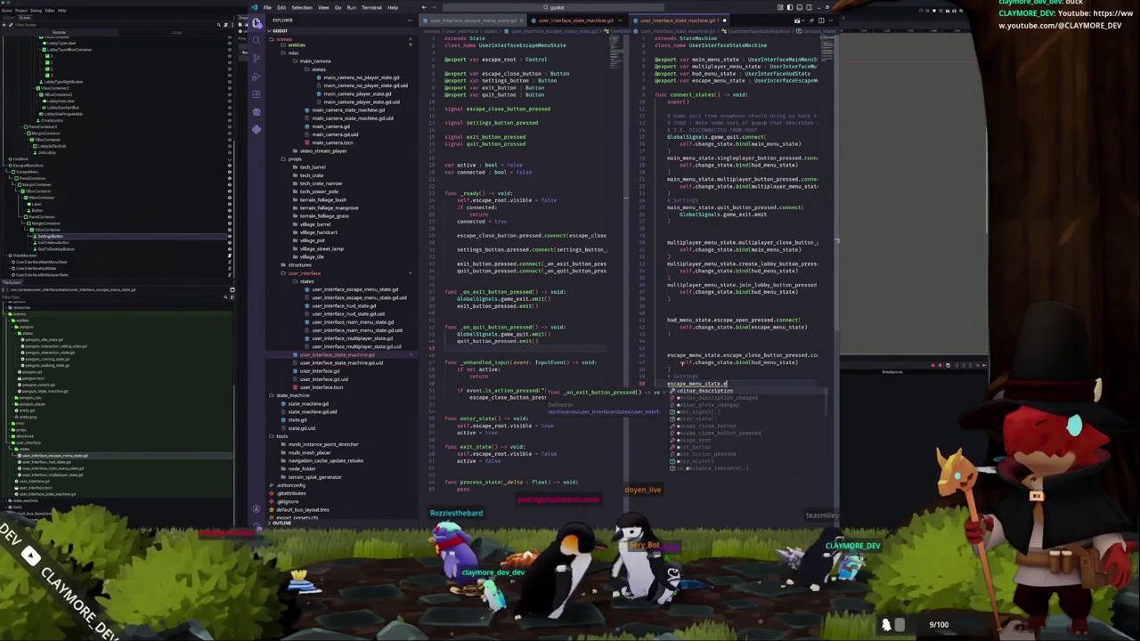
key(Down)
key(Return)
text(.connec)
key(Return)
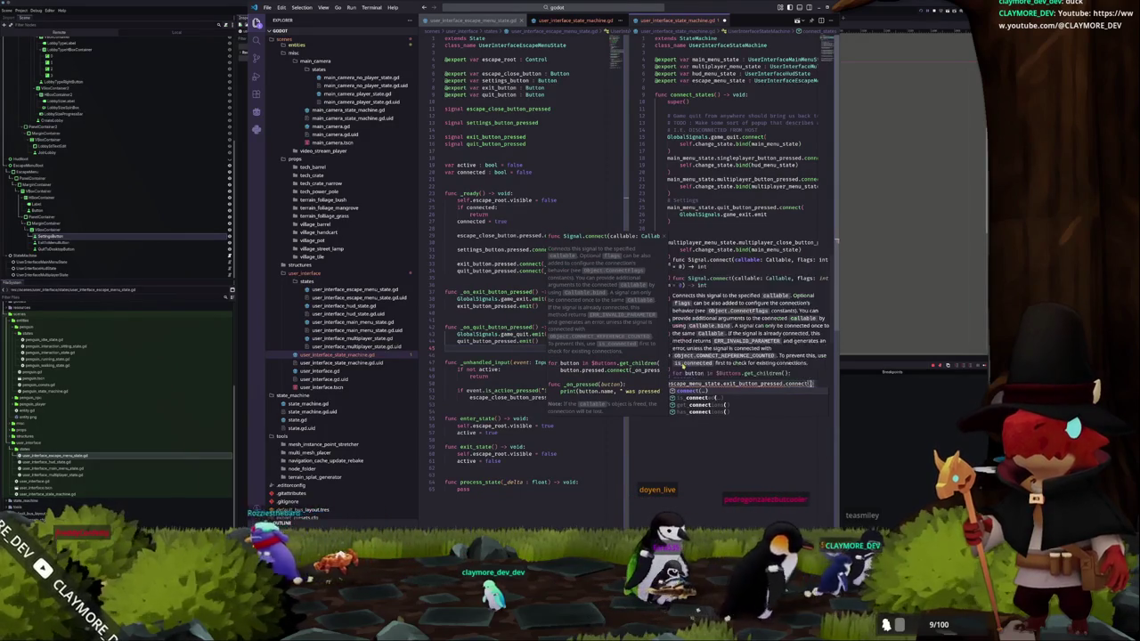
text(self.change_stat)
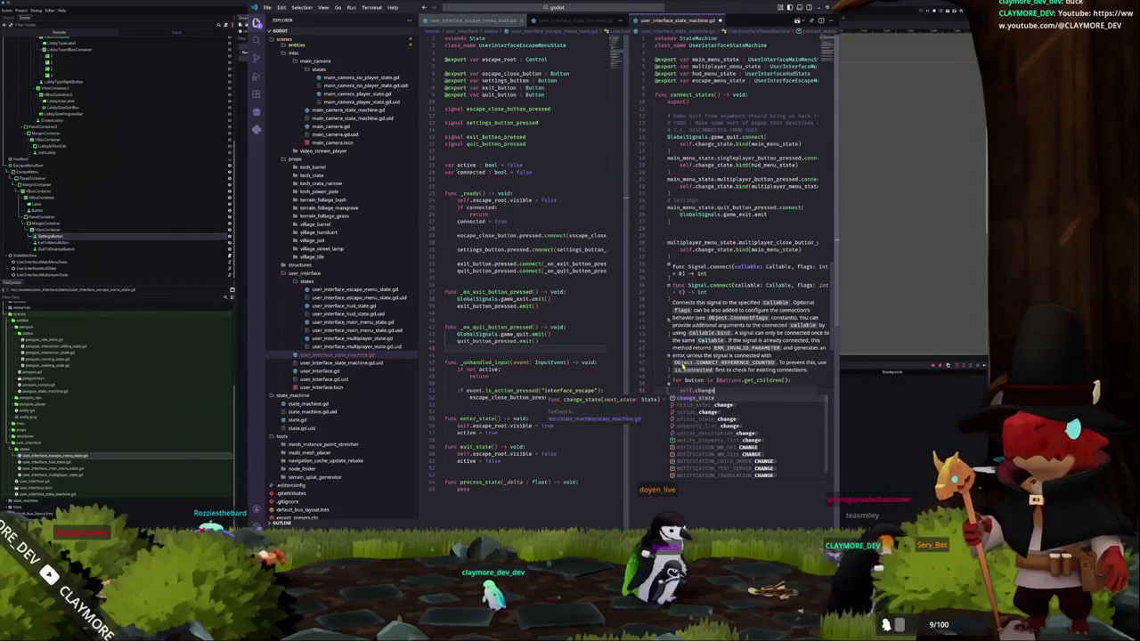
text(e.bind()
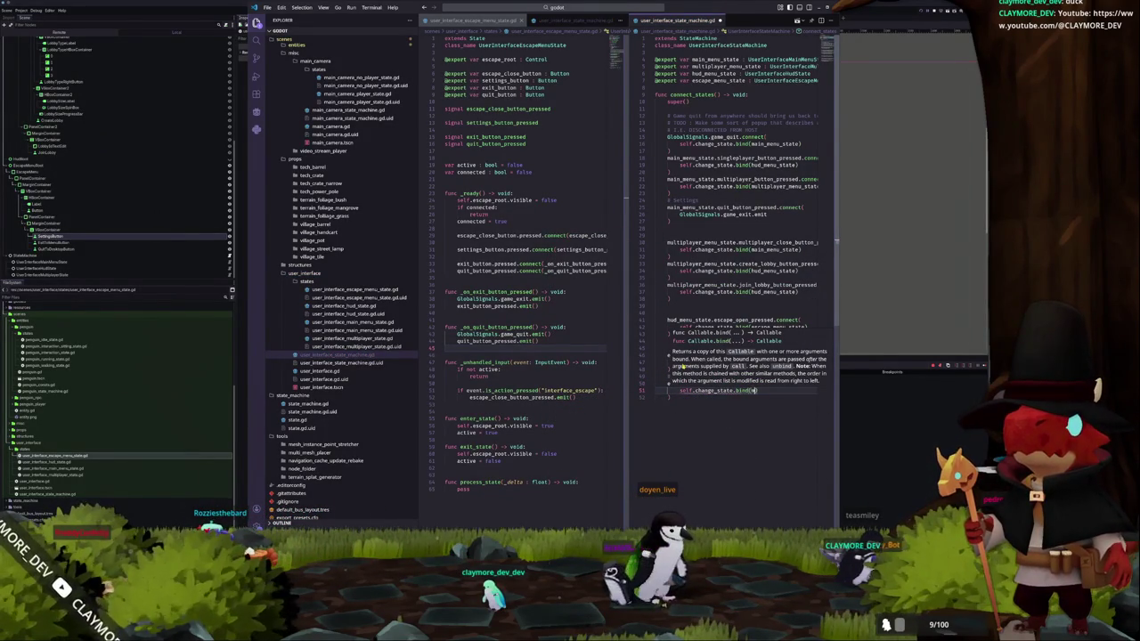
text(main_m)
key(Return)
text())
key(Return)
text())
key(Return)
- Connect escape_menu_state.quit_button_pressed to change_state with a bound state
text(escap)
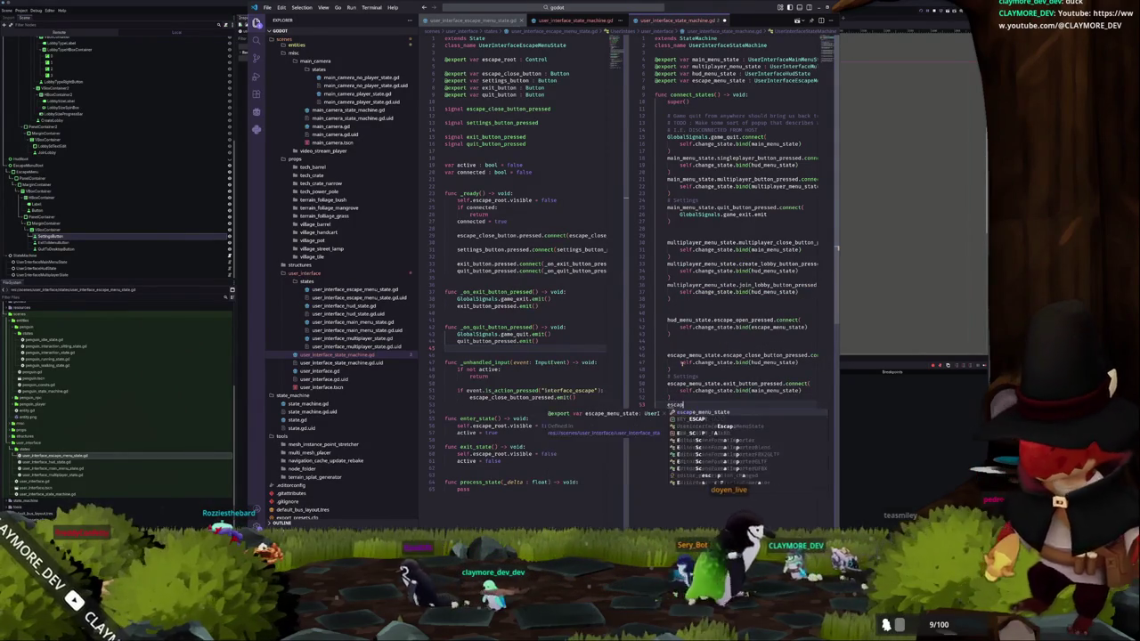
text(e_menu_state.)
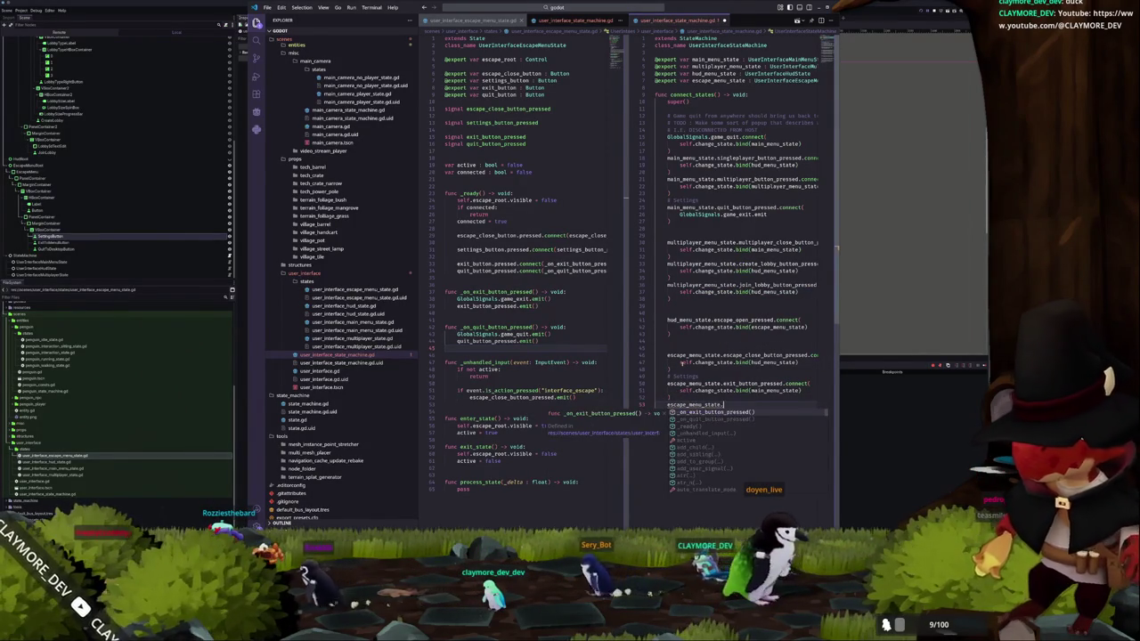
text(quit_butt)
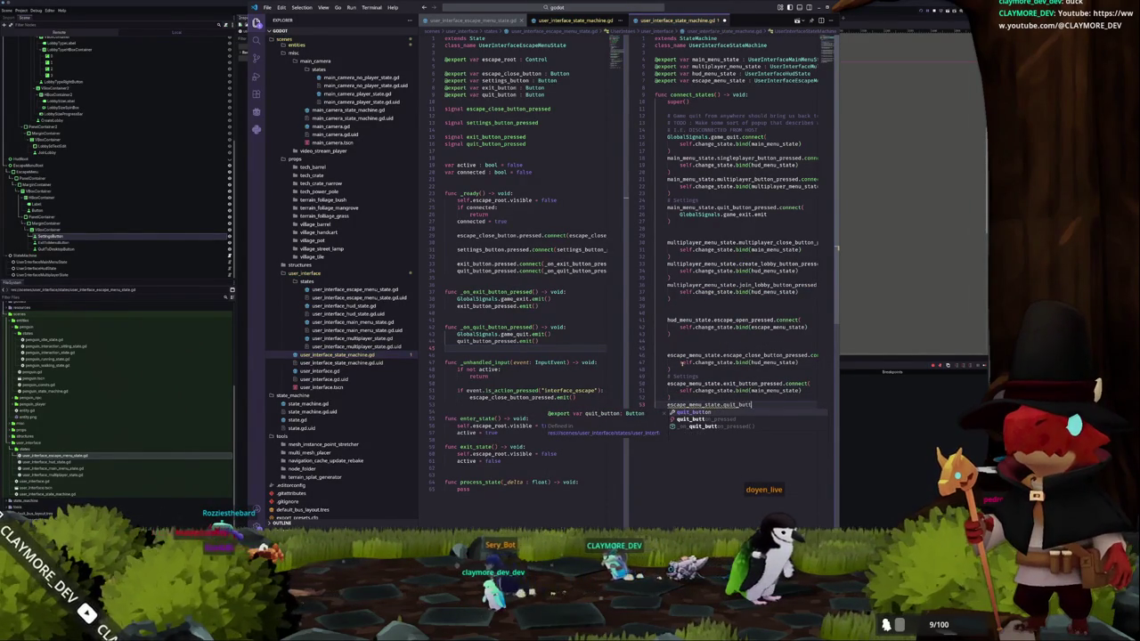
text(on_pressed.conn)
text(()
key(Return)
text(sel)
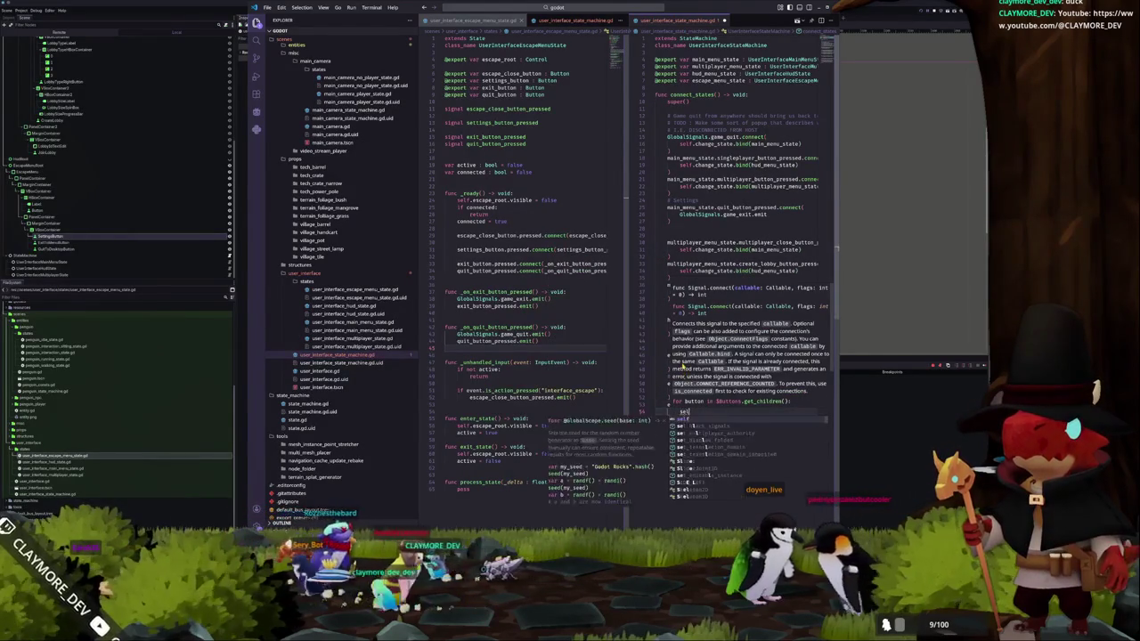
text(f.change_state.bind(main_menu_state)
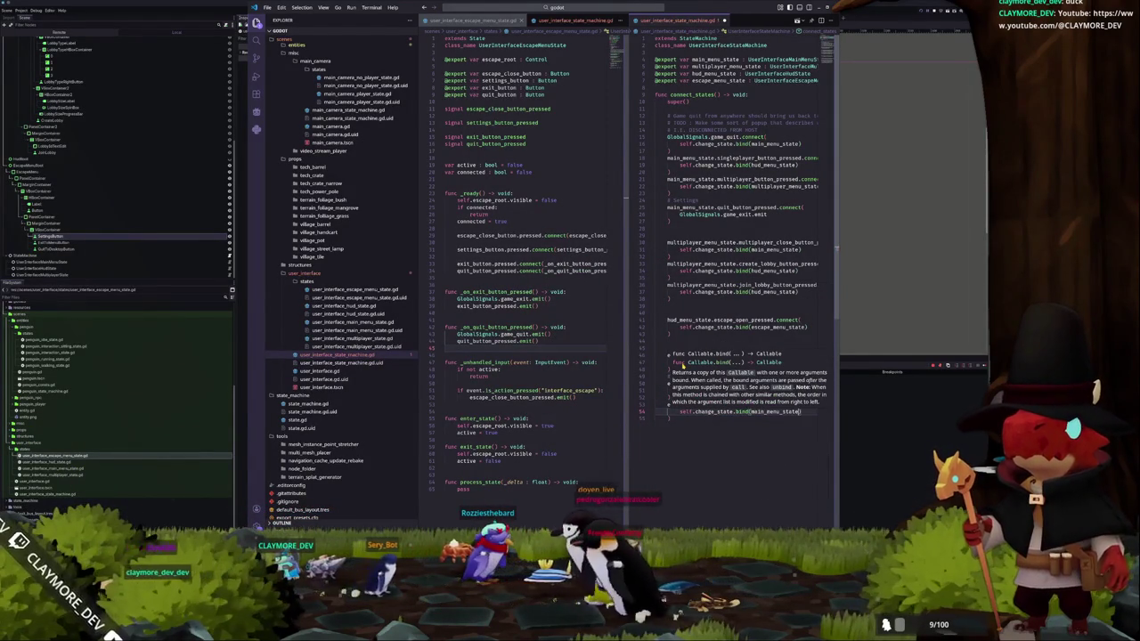
key(ctrl+z)
key(Tab)
text())
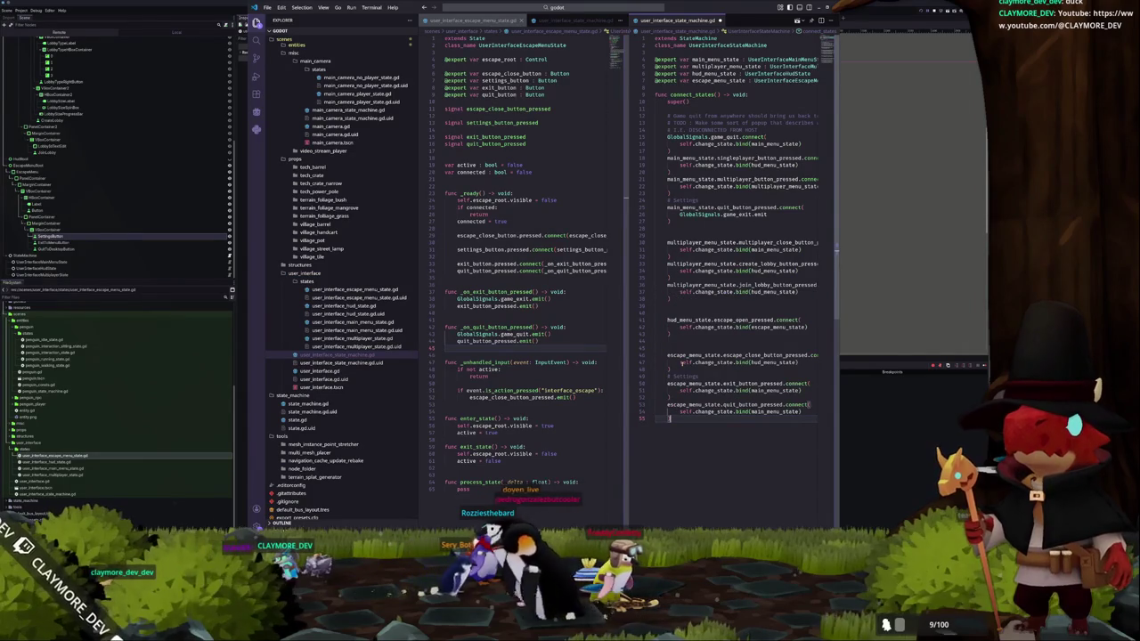
- Change the Settings comment to '# TODO : Settings' and run the game with F5
click(674, 375)
text(TODO:)
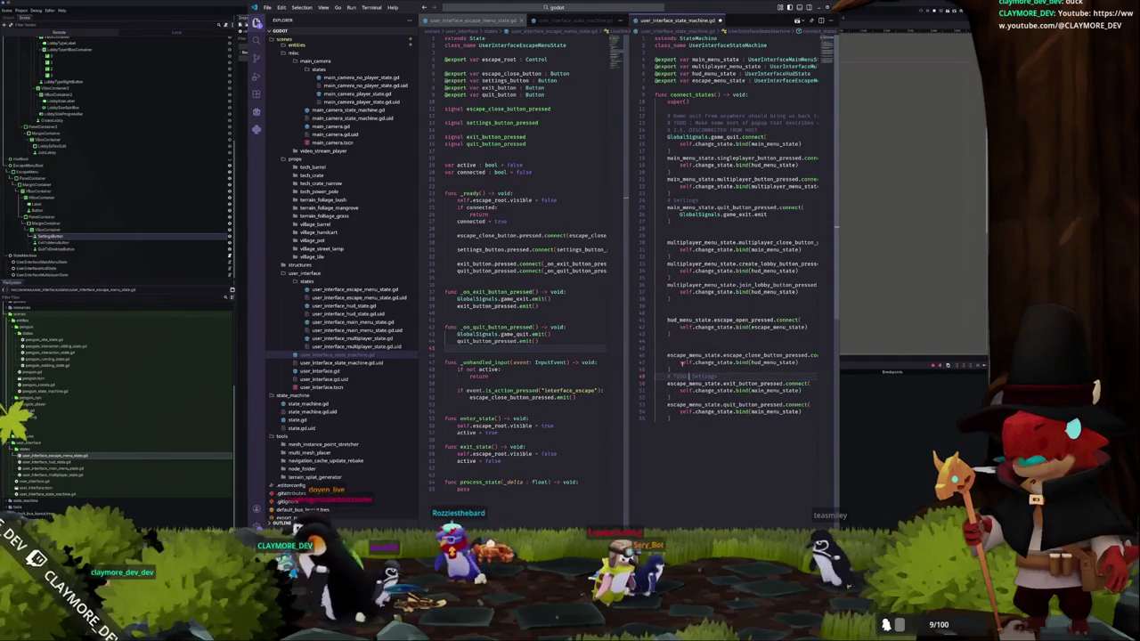
key(ctrl+shift+Left)
key(Home)
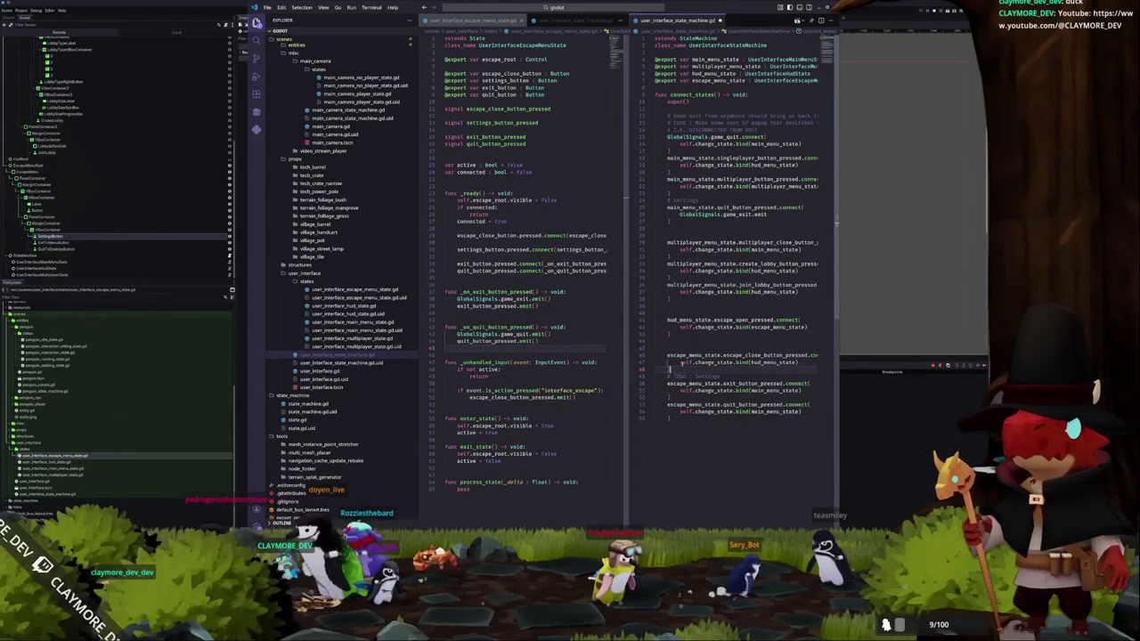
key(Up)
key(Up)
key(Up)
key(Right)
key(Right)
text(TODO :)
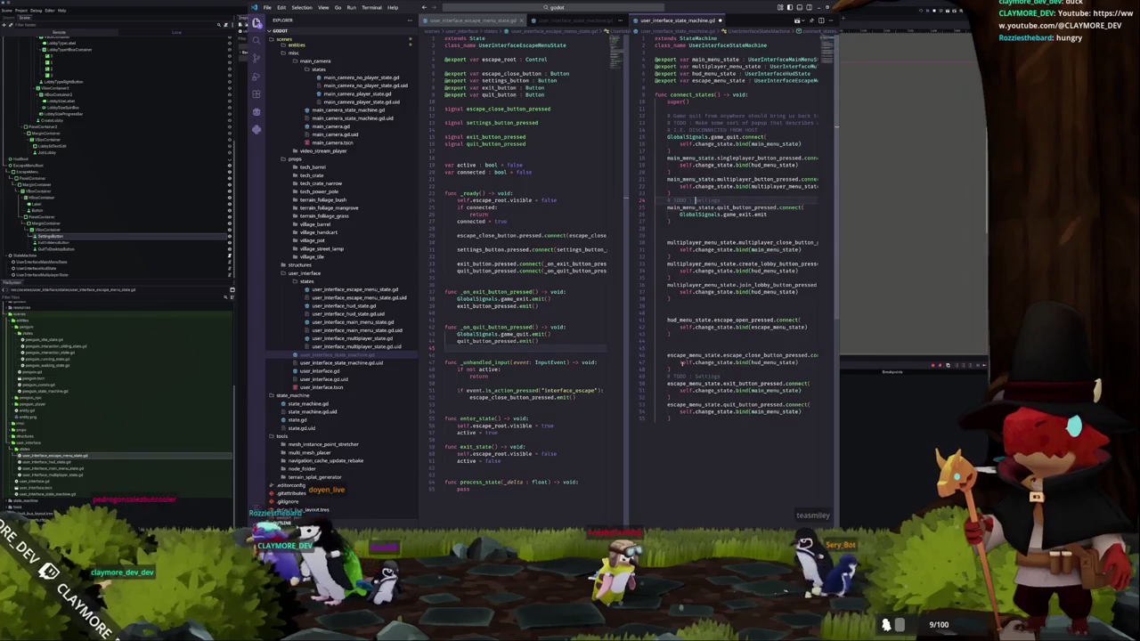
key(Down)
key(F5)
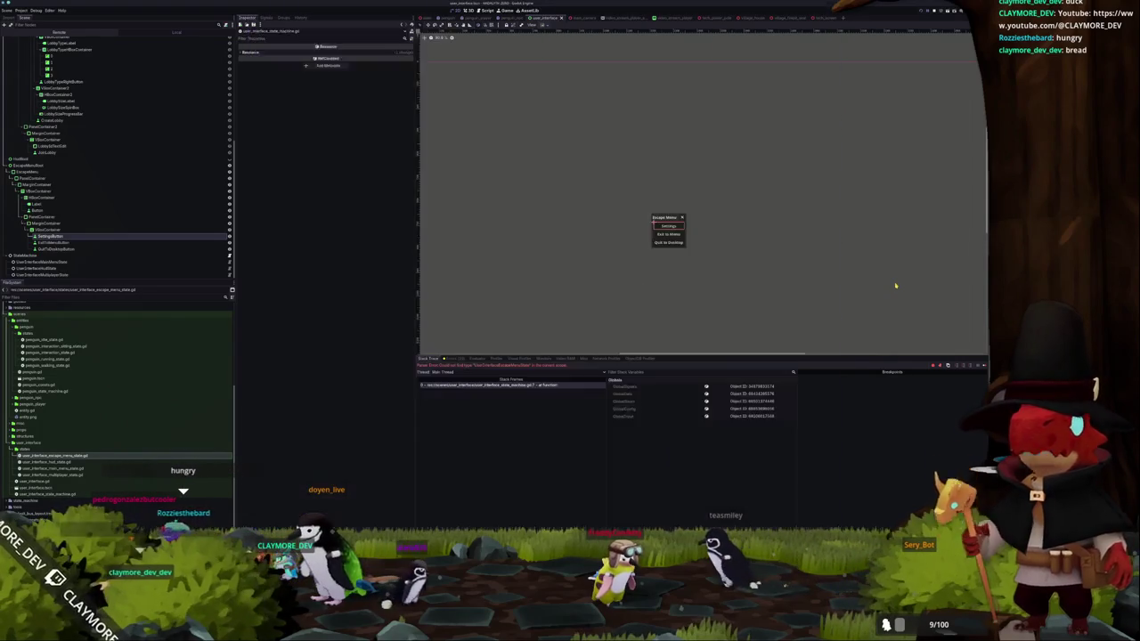
- Relaunch the game and add a UserInterfaceEscapeMenuState child node under StateMachine
scroll(854, 239, down, 2)
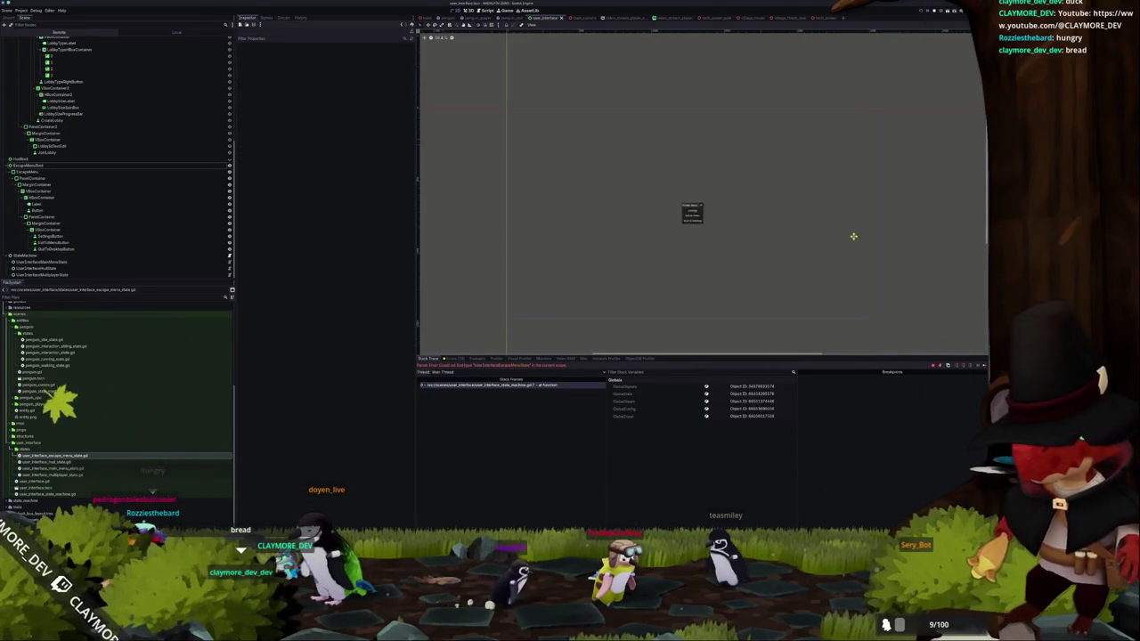
key(F5)
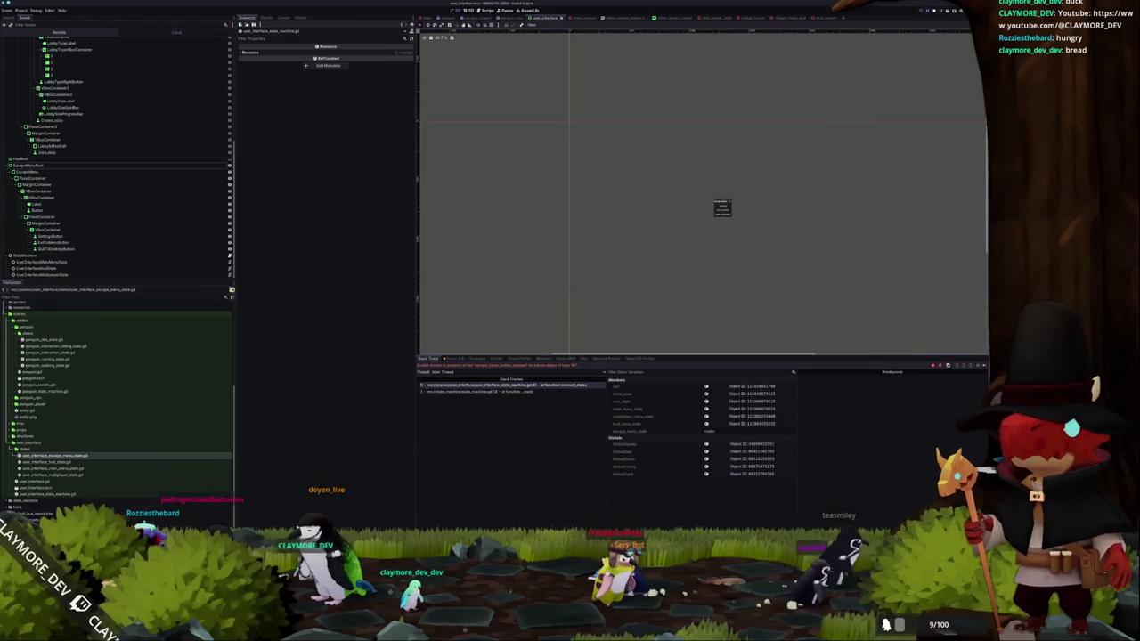
right_click(55, 256)
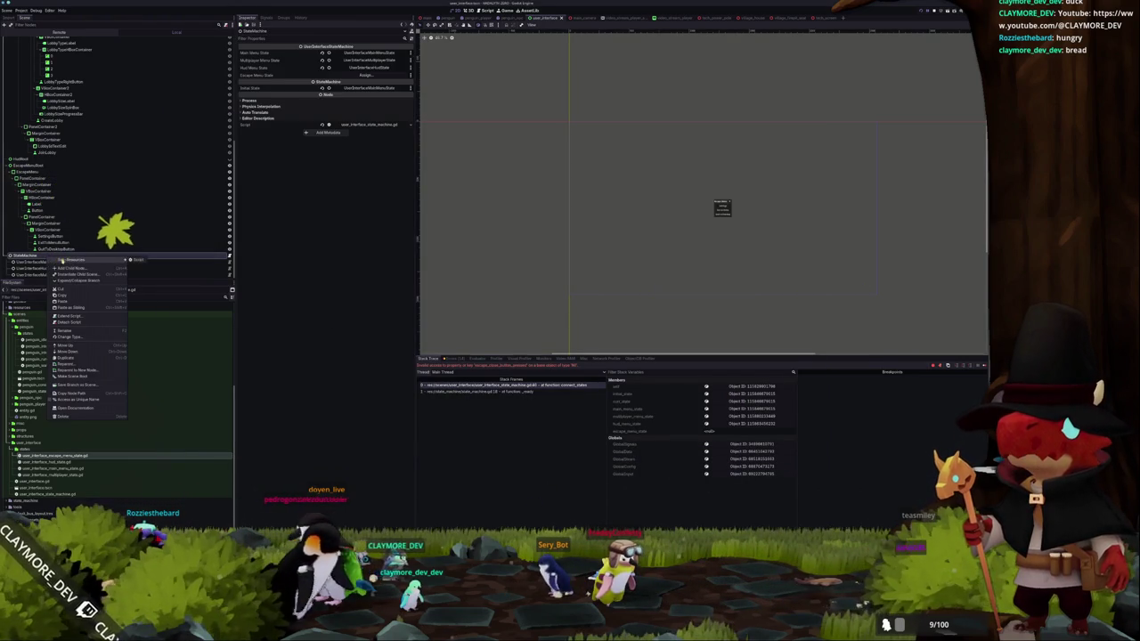
click(71, 267)
text(escape)
key(Return)
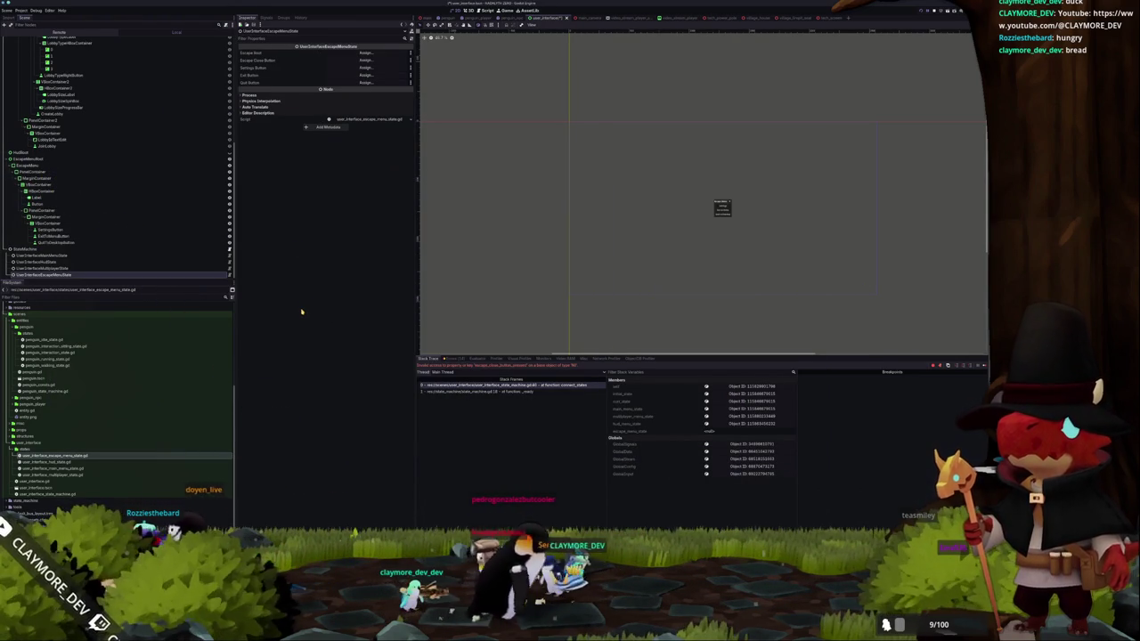
- Assign EscapeMenuRoot as the escape menu state's root node
click(365, 54)
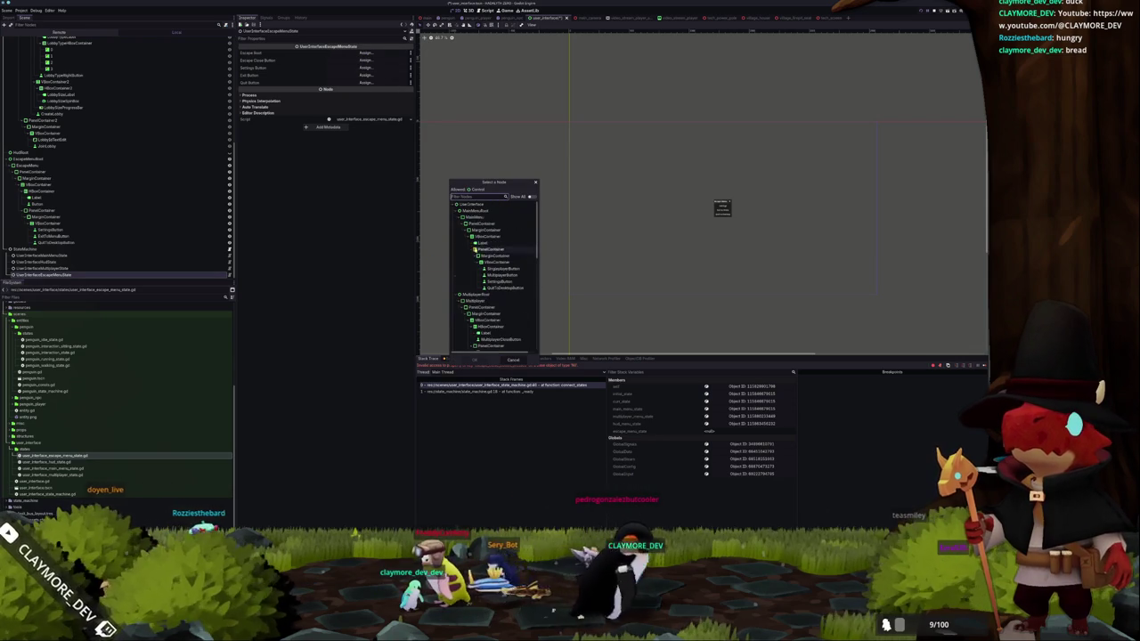
click(458, 210)
click(458, 216)
click(457, 223)
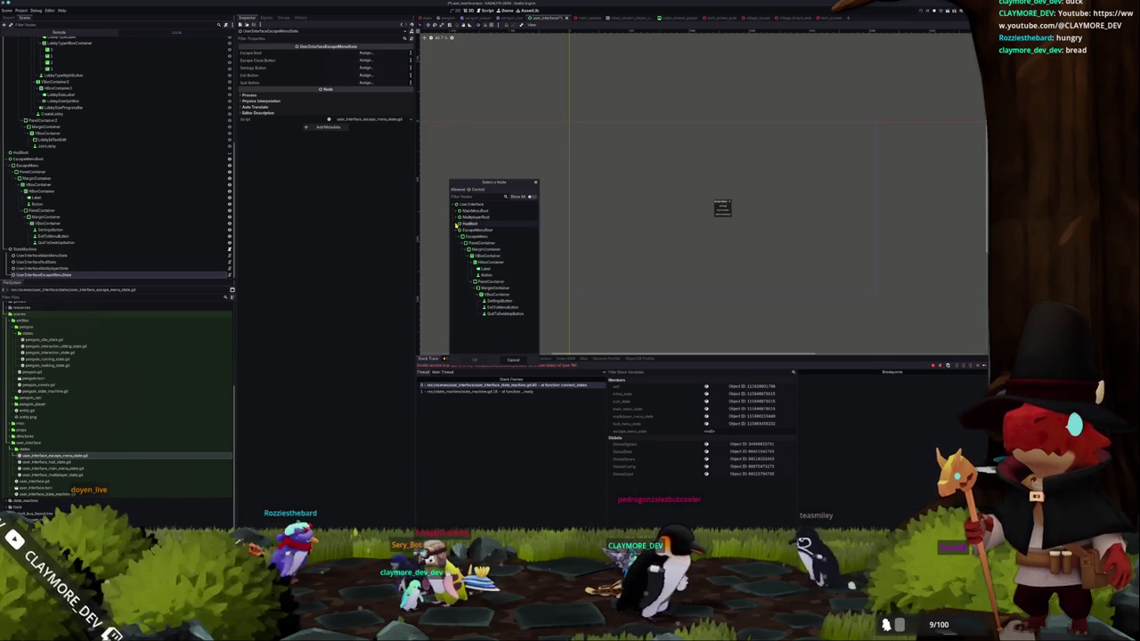
double_click(478, 230)
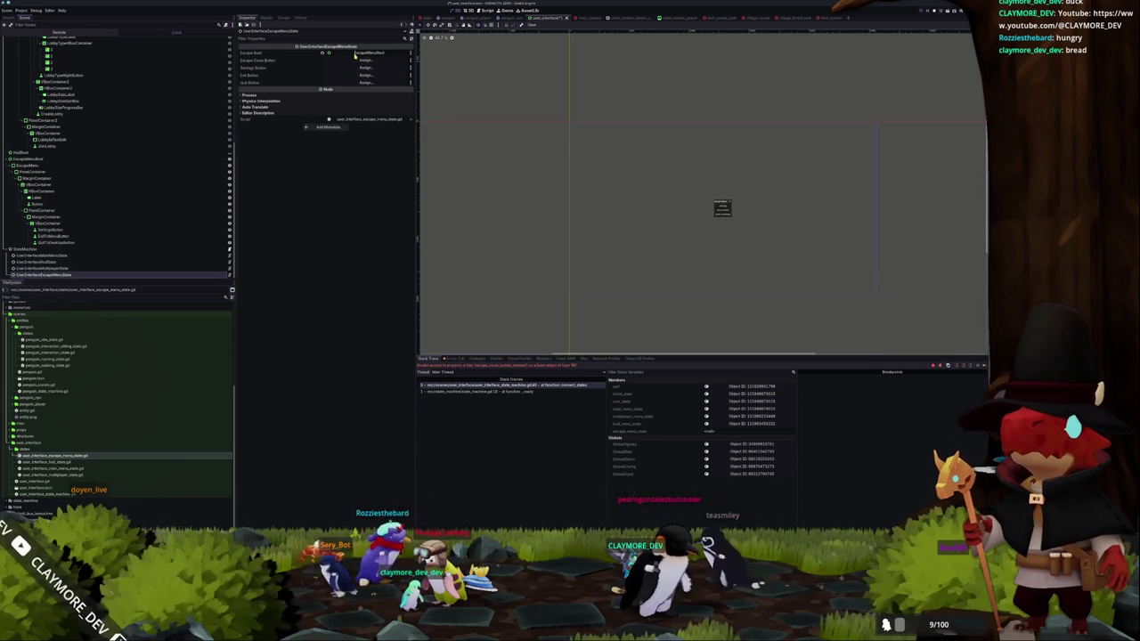
- Assign the escape menu's Button as the close button and rename it EscapeCloseButton
click(365, 60)
scroll(489, 285, down, 3)
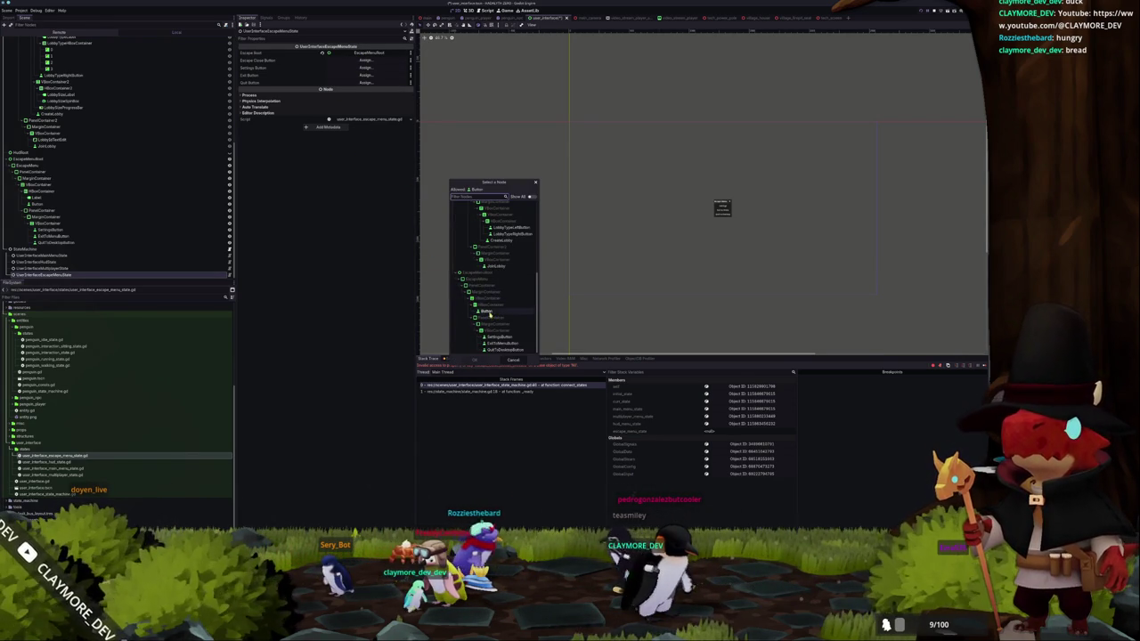
double_click(488, 311)
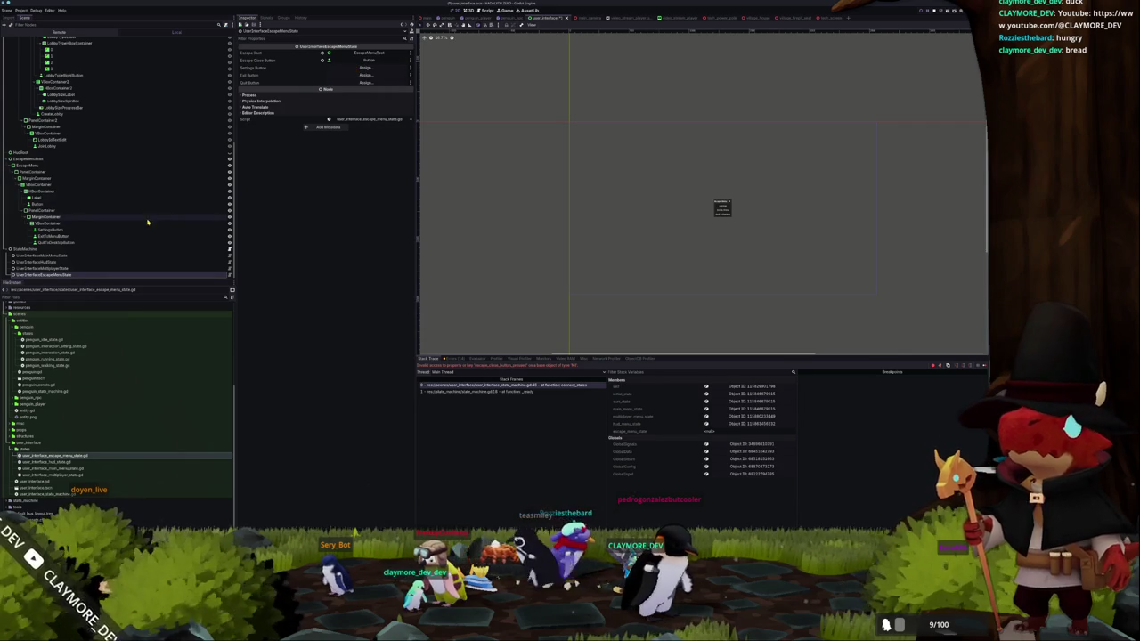
click(39, 204)
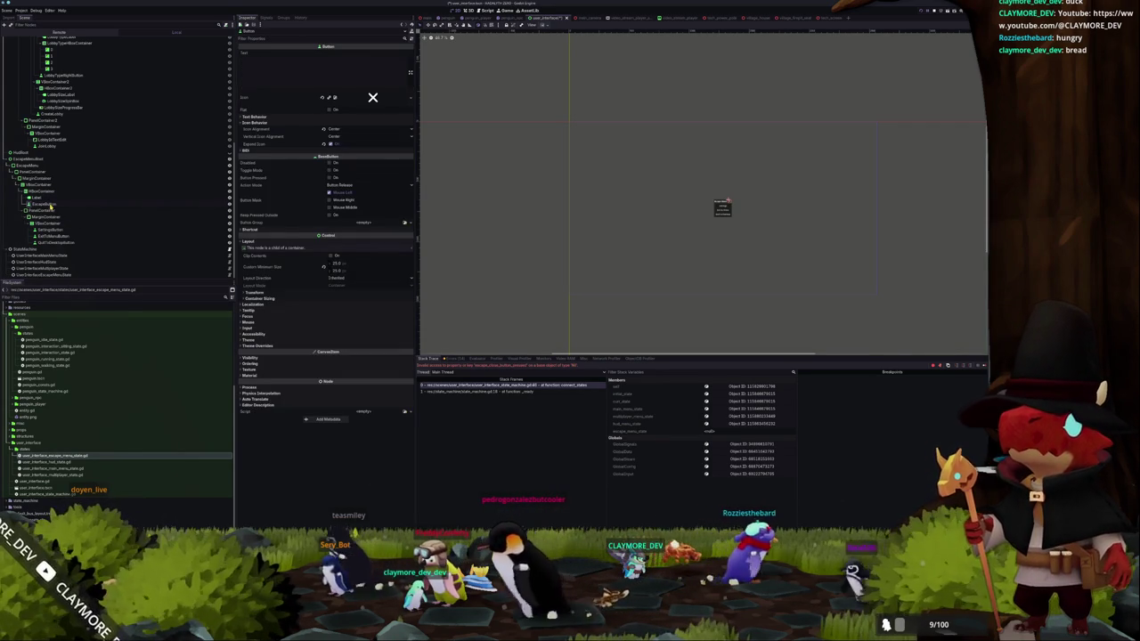
key(Return)
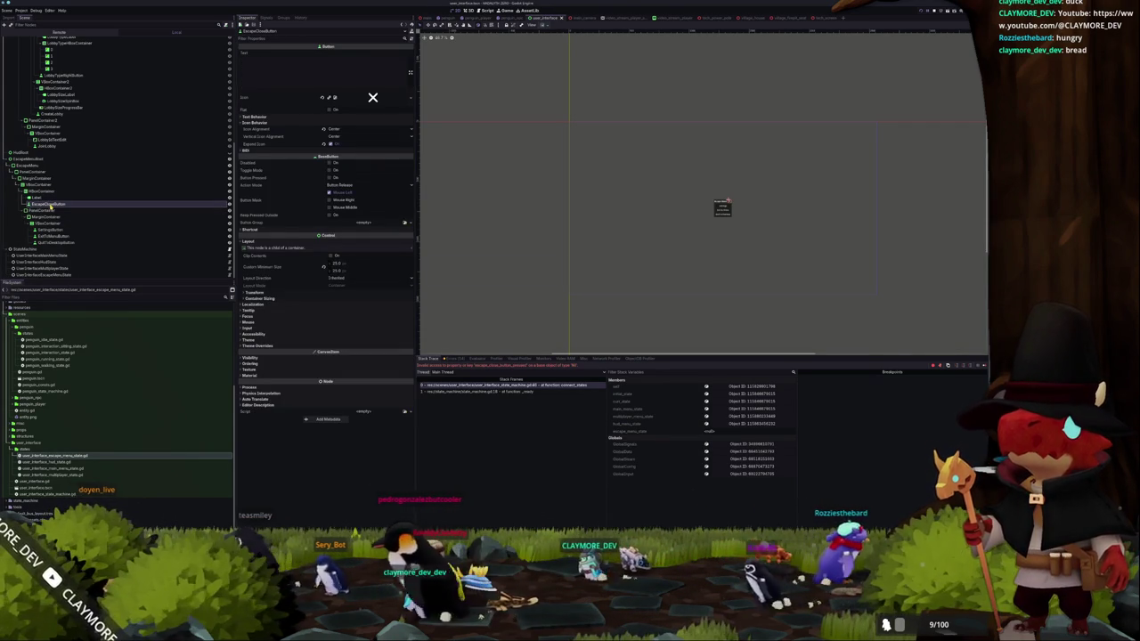
- Set StateMachine's Escape Menu State field to UserInterfaceEscapeMenuState
click(25, 248)
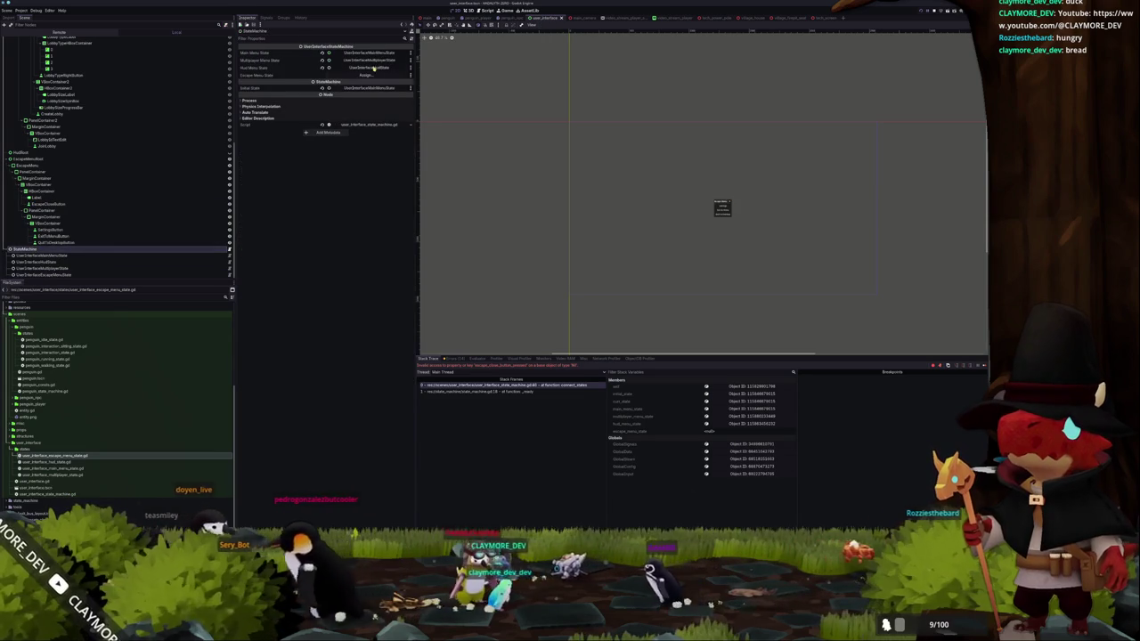
click(365, 75)
double_click(490, 217)
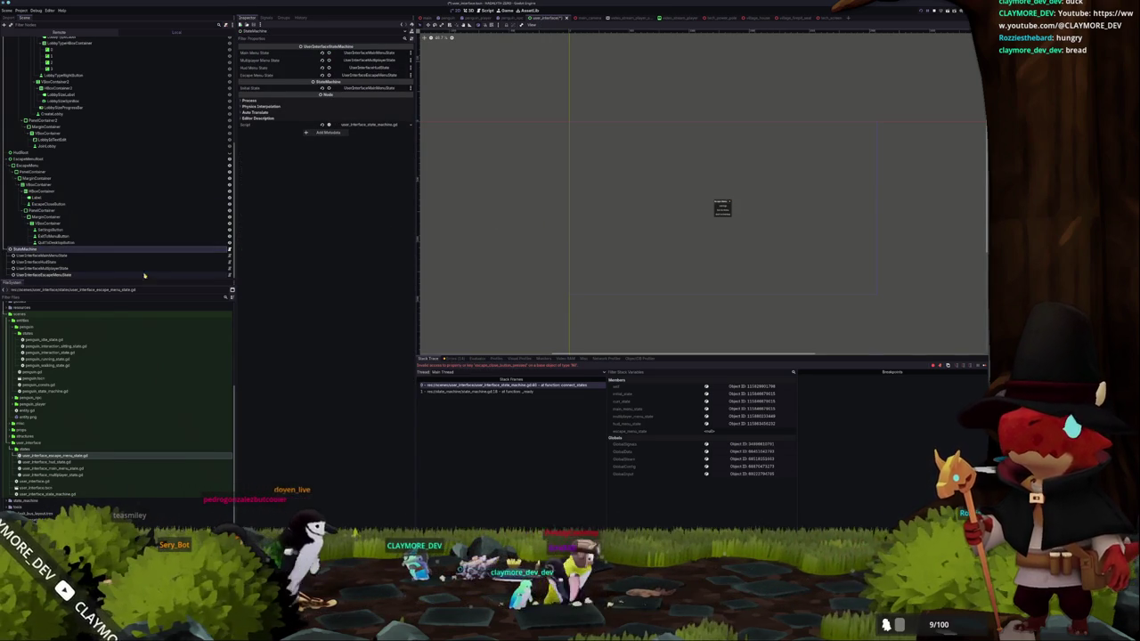
click(112, 276)
- Assign SettingsButton, ExitToMenuButton and QuitToDesktopButton to the state's button fields, then stop the game
click(365, 68)
scroll(490, 303, down, 5)
double_click(498, 338)
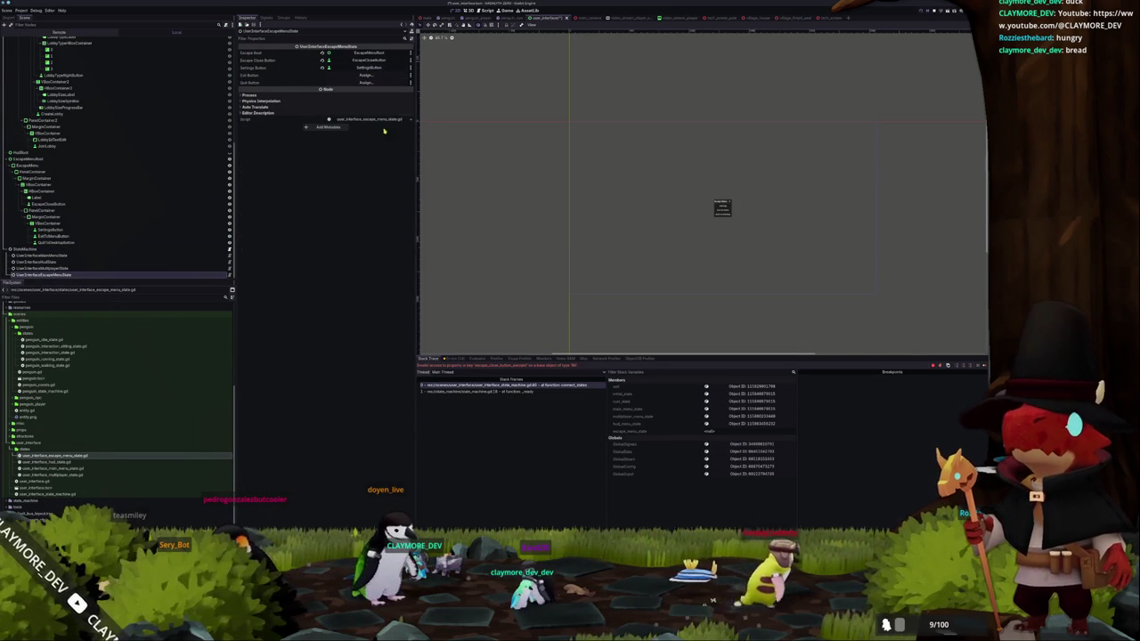
click(362, 75)
scroll(494, 285, down, 3)
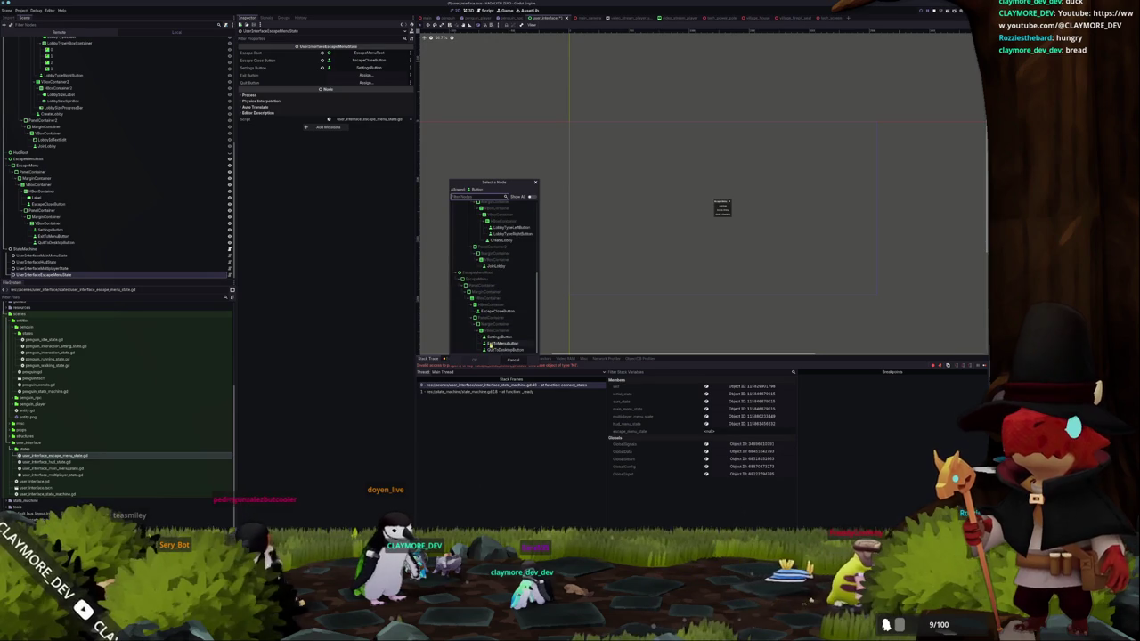
double_click(503, 341)
click(365, 82)
scroll(495, 293, down, 3)
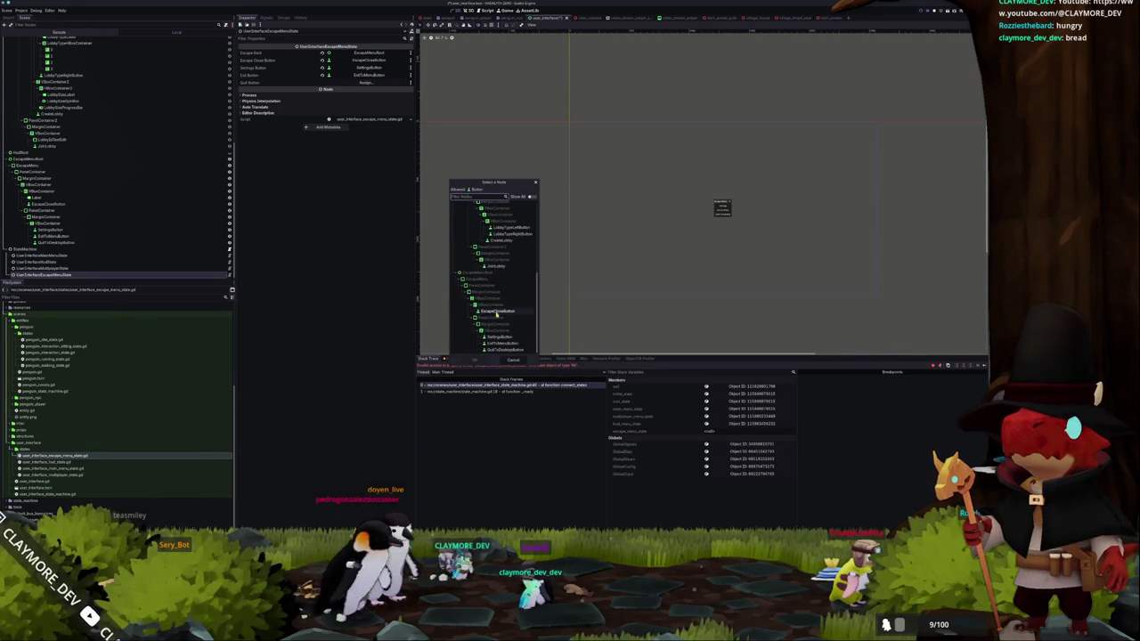
double_click(498, 352)
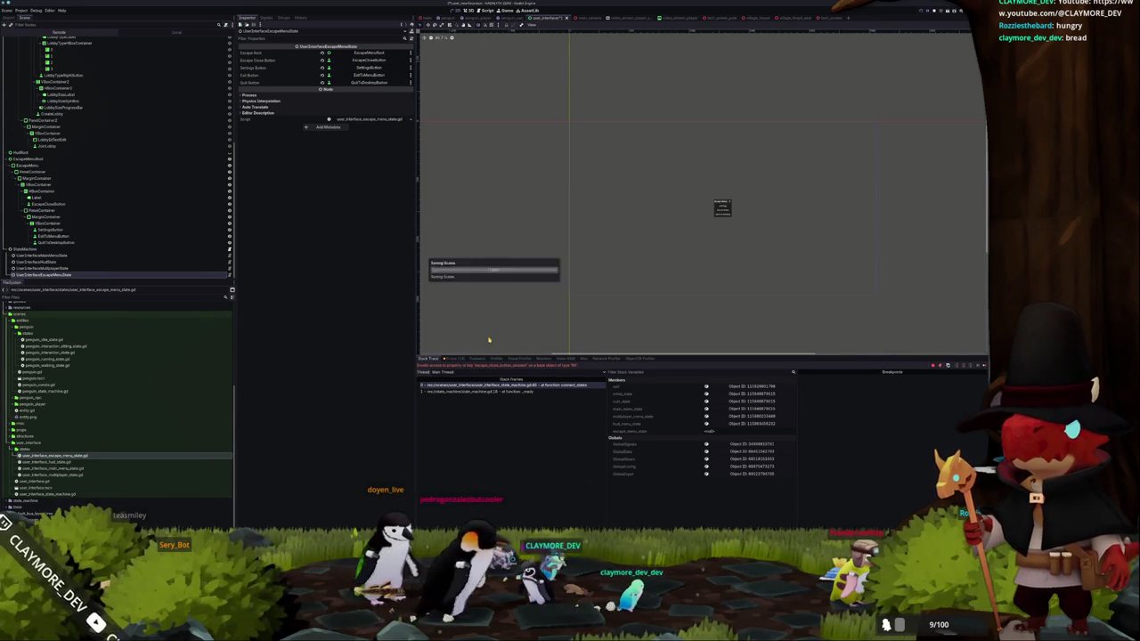
key(F8)
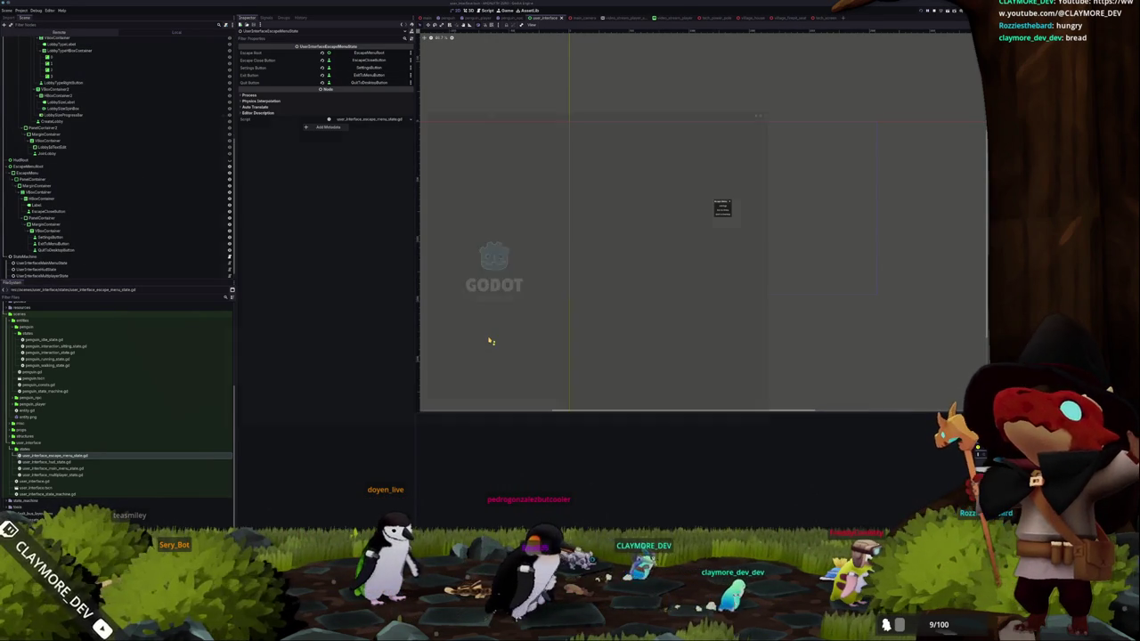
- Relaunch the game, bring up its Escape Menu with Escape, then switch back to VS Code
key(F5)
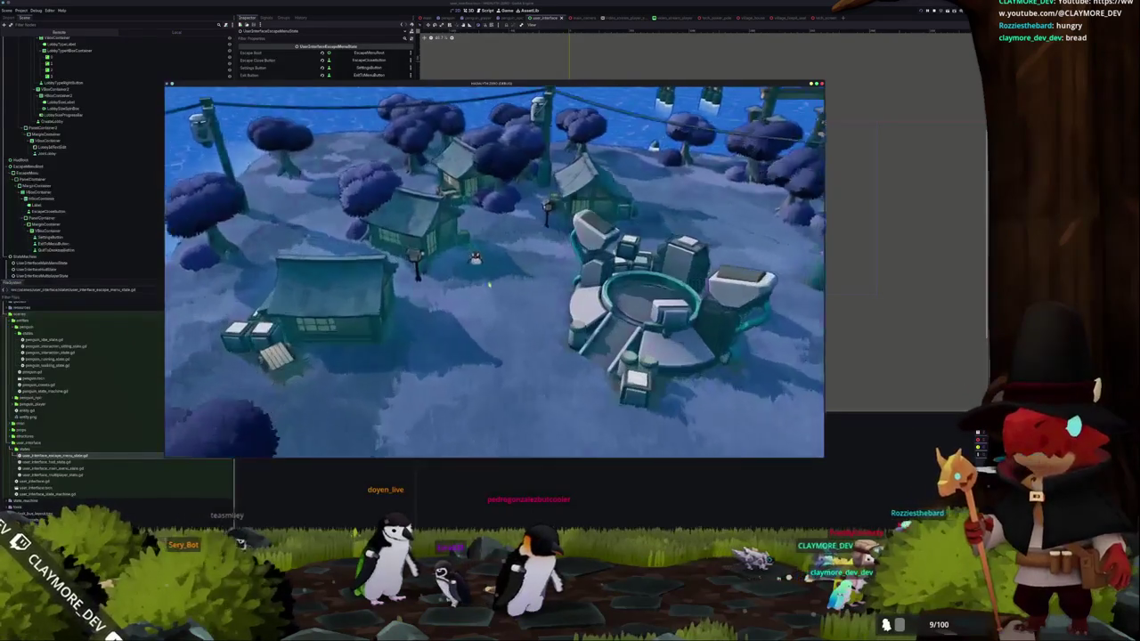
key(Escape)
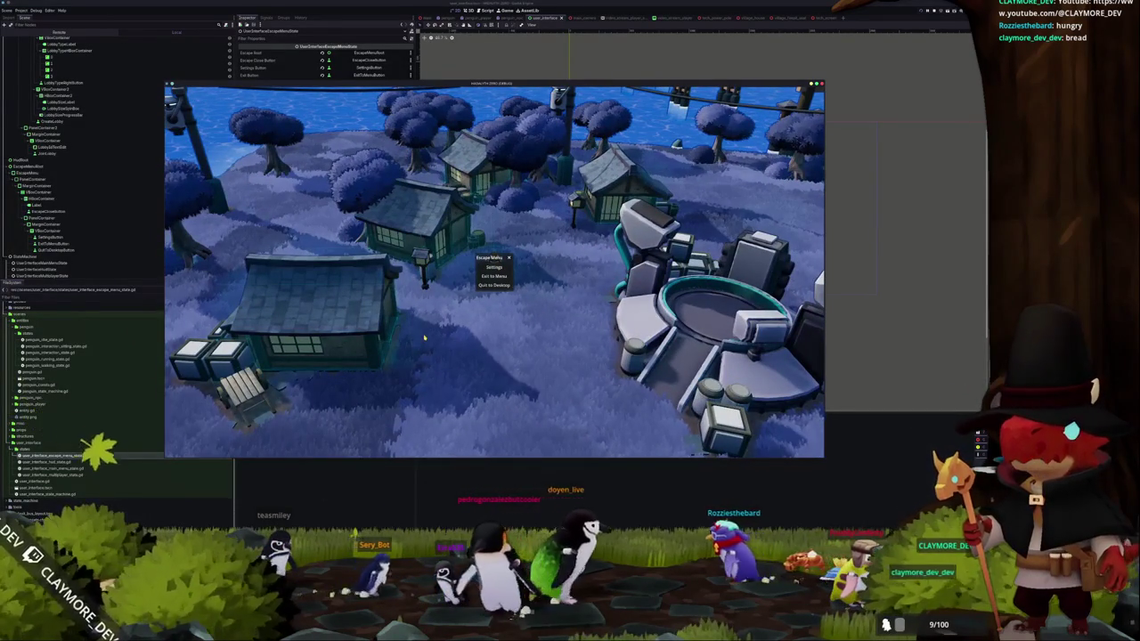
key(alt+Tab)
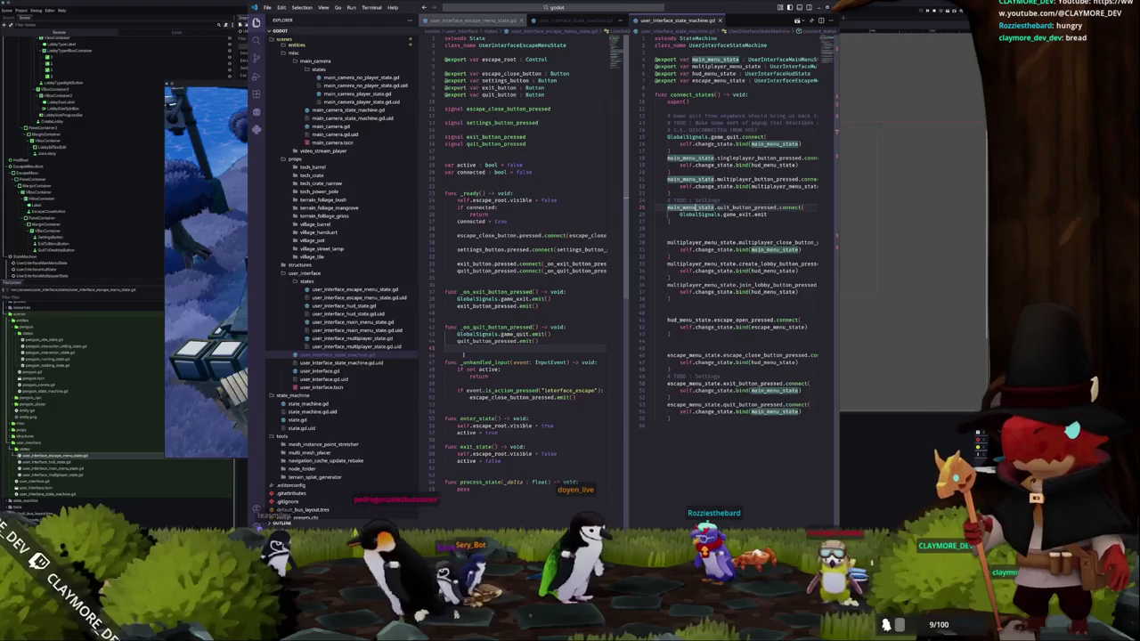
- Review escape_close_button_pressed in the escape menu script, leaving the caret on line 53
click(458, 402)
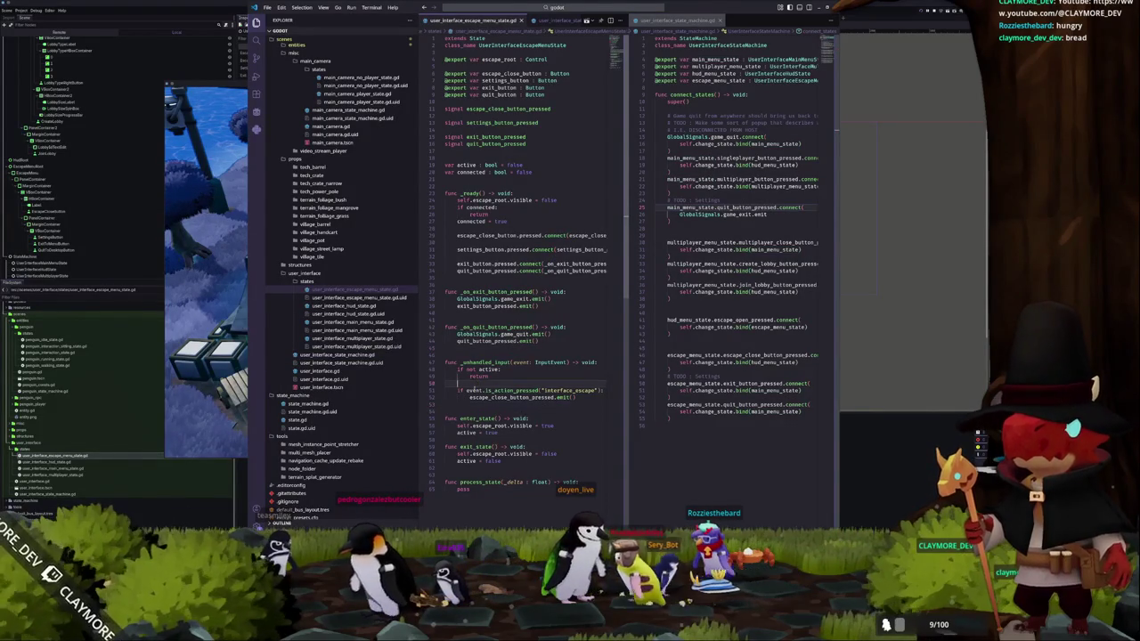
double_click(506, 397)
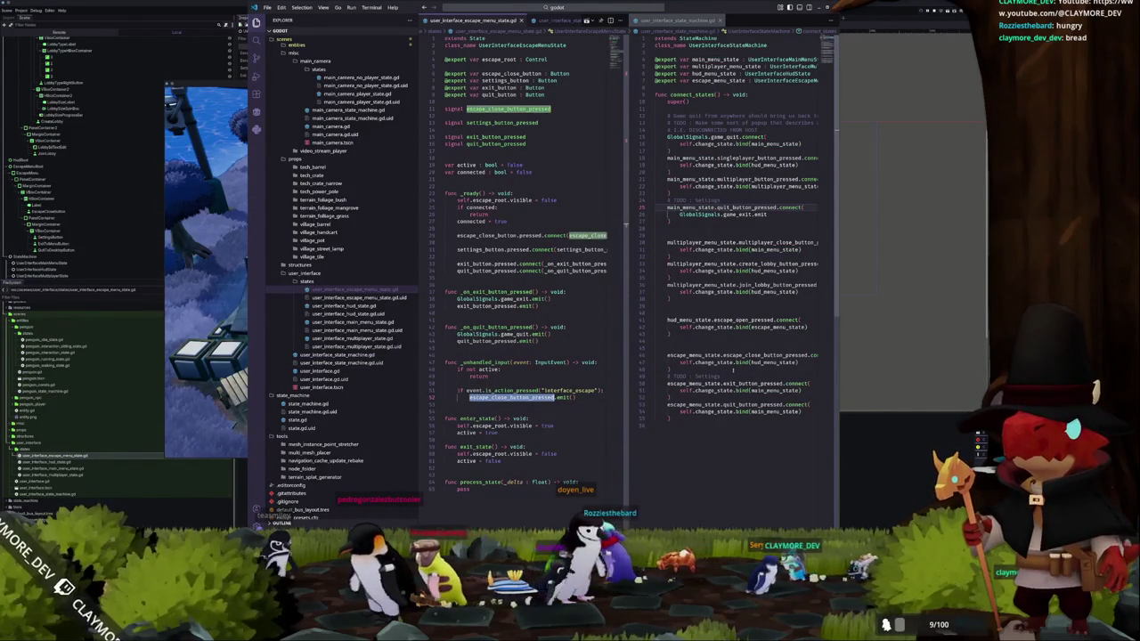
mouse_move(764, 355)
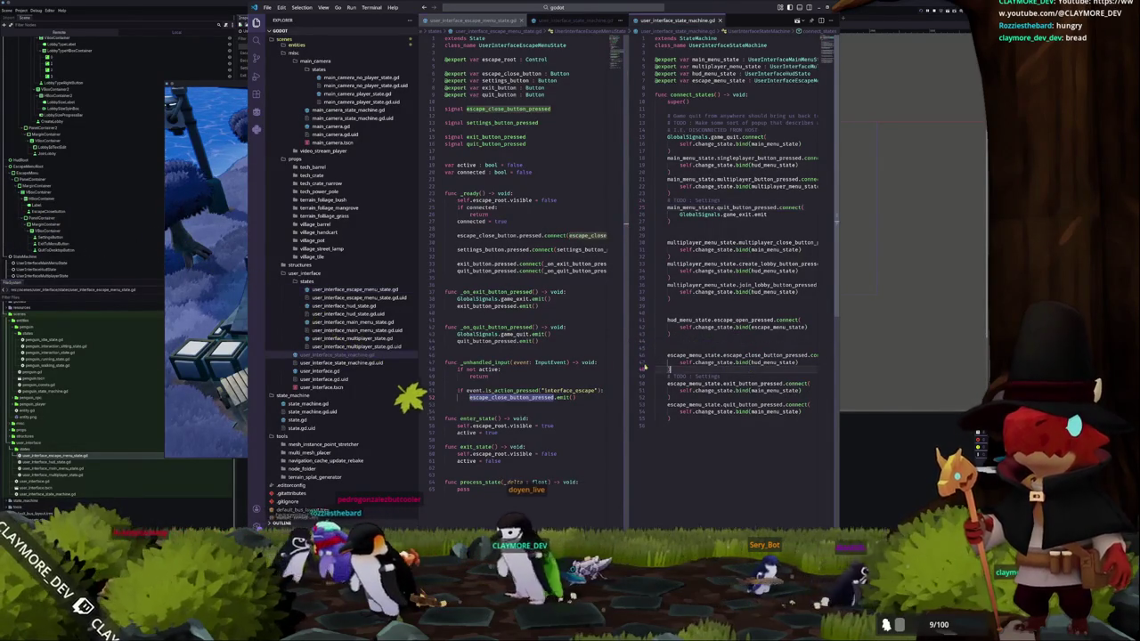
click(488, 385)
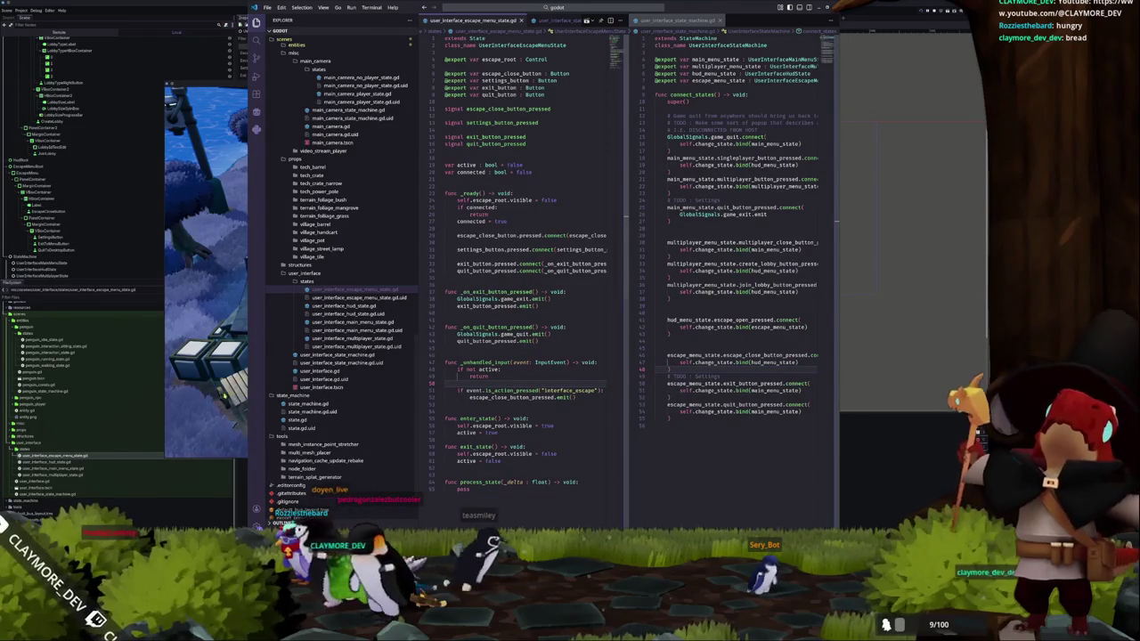
click(227, 397)
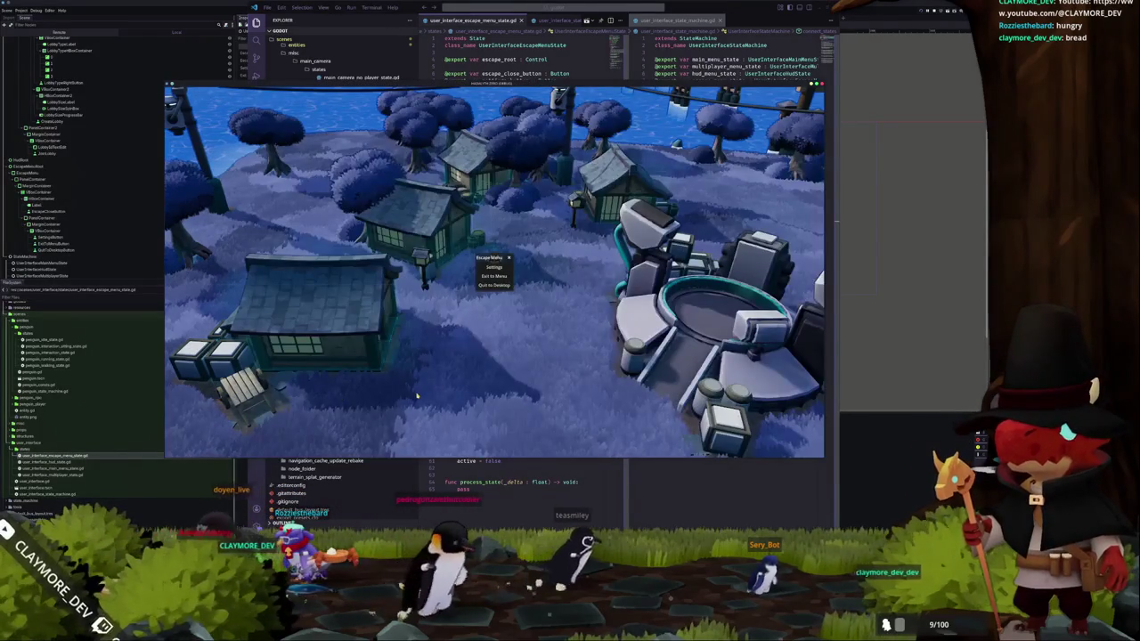
click(472, 466)
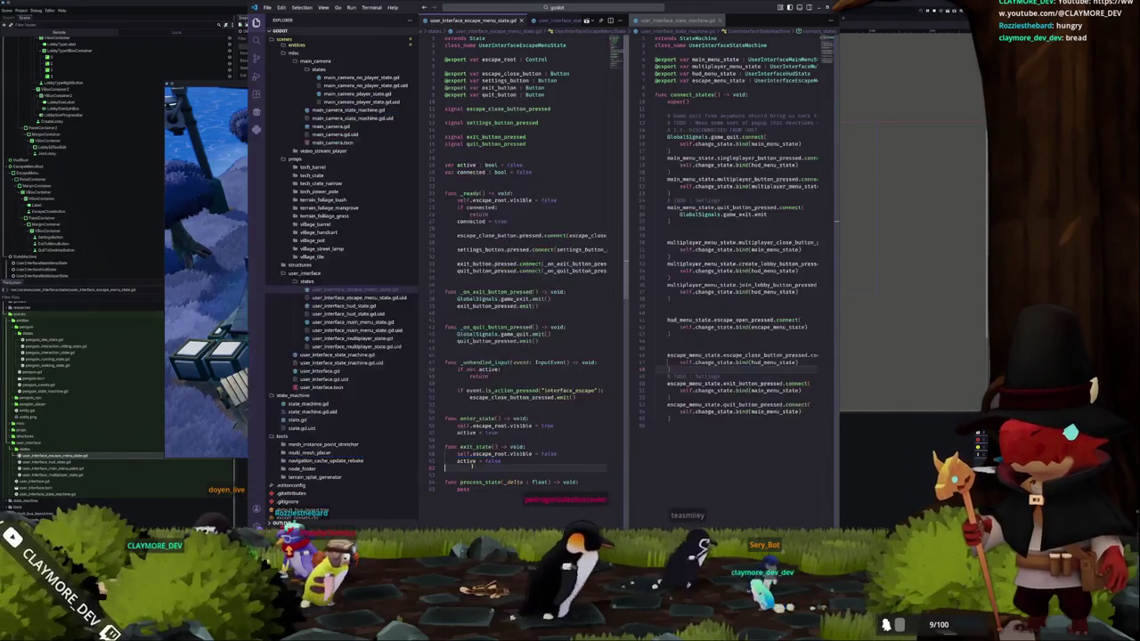
click(463, 404)
click(513, 397)
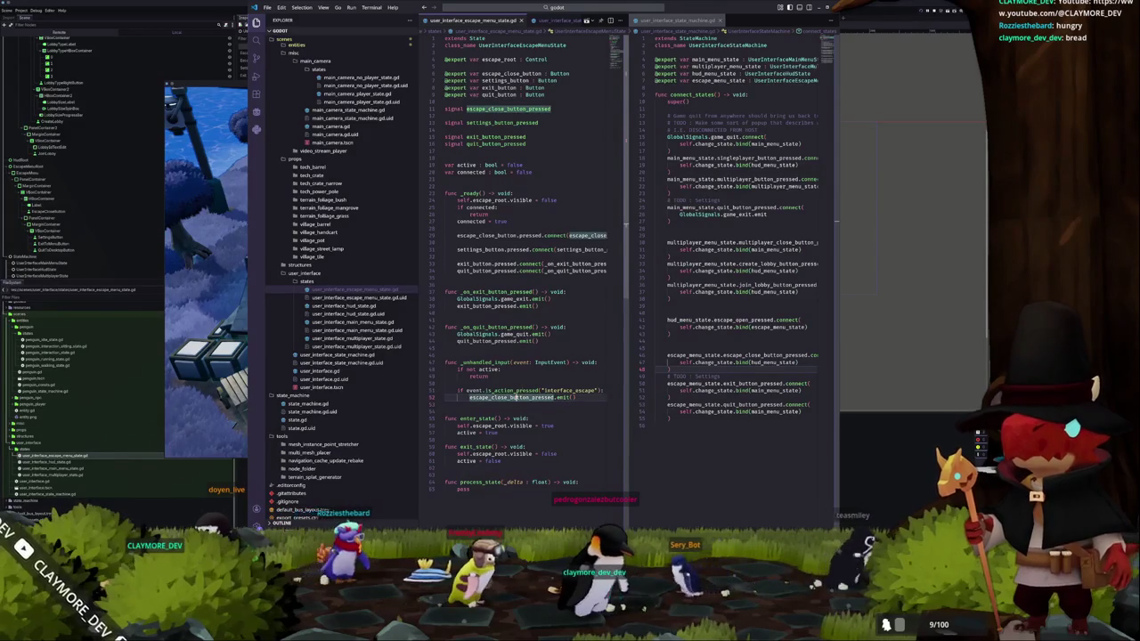
click(512, 404)
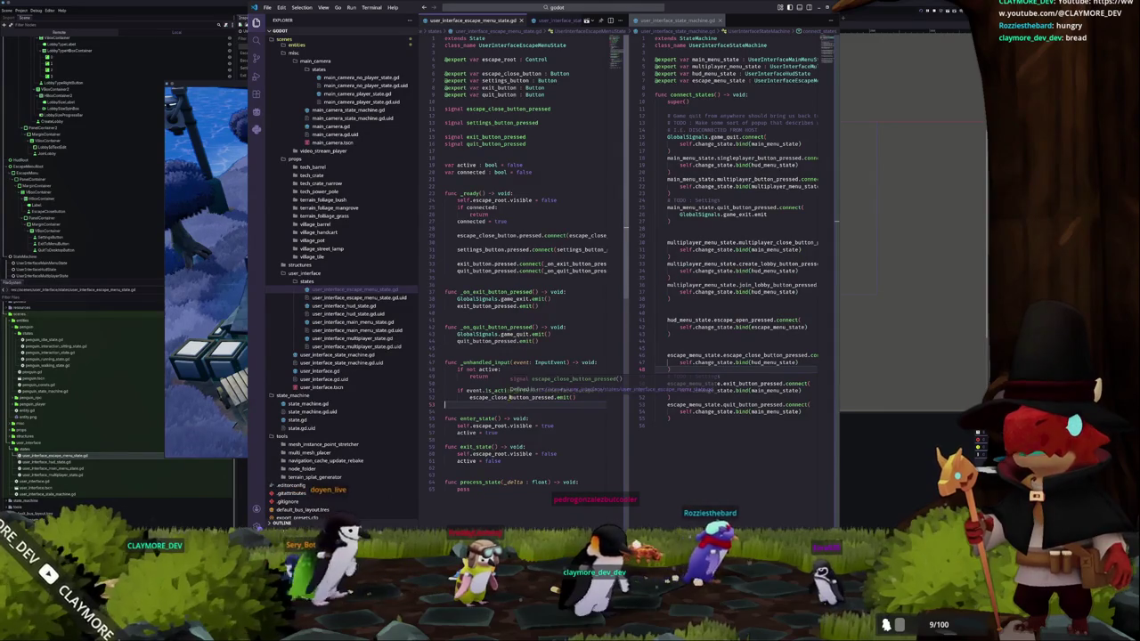
- Test opening and closing the Escape Menu in the running game
click(217, 383)
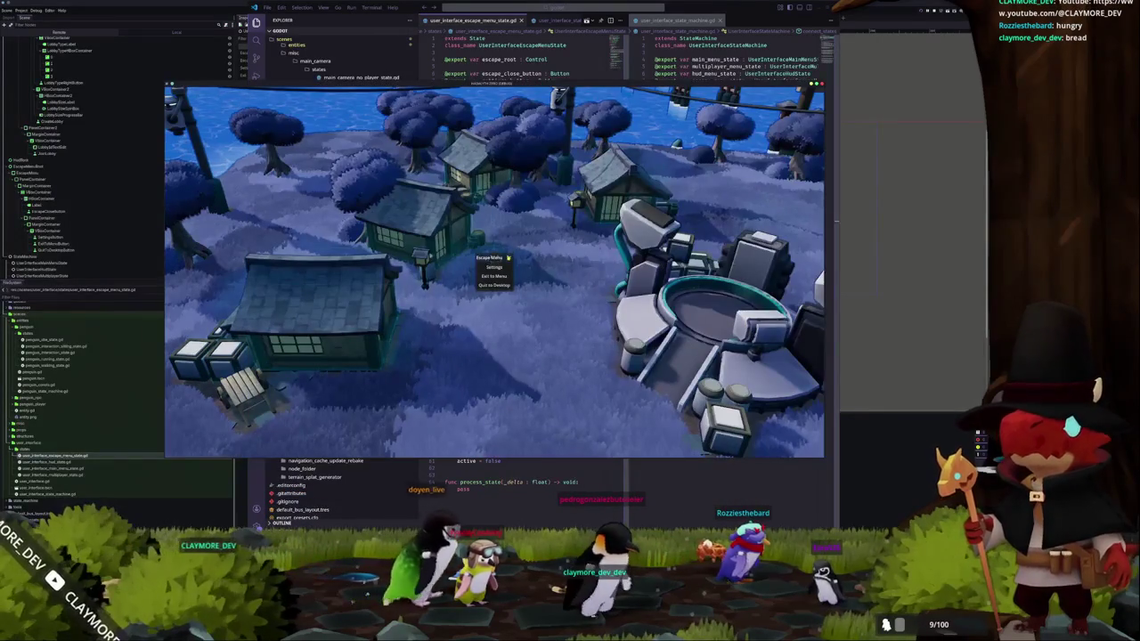
click(507, 257)
key(Escape)
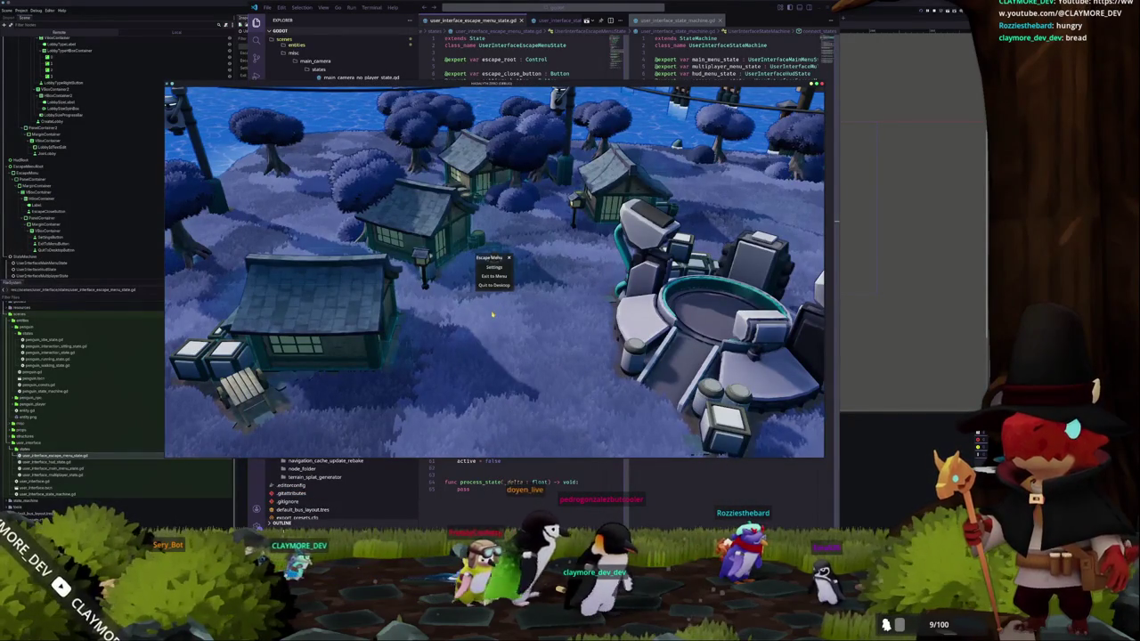
click(508, 258)
click(507, 510)
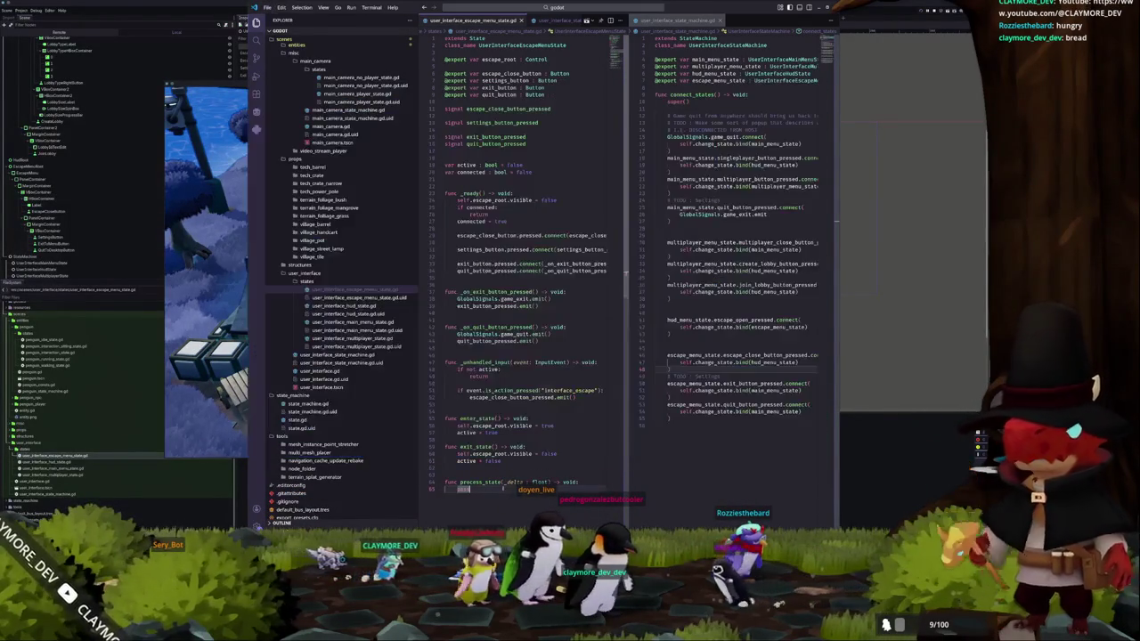
- Add get_viewport().set_input_as_handled() below the emit call, then test exiting to the main menu in-game
key(Return)
text(get_viewport().set_input_as_handled())
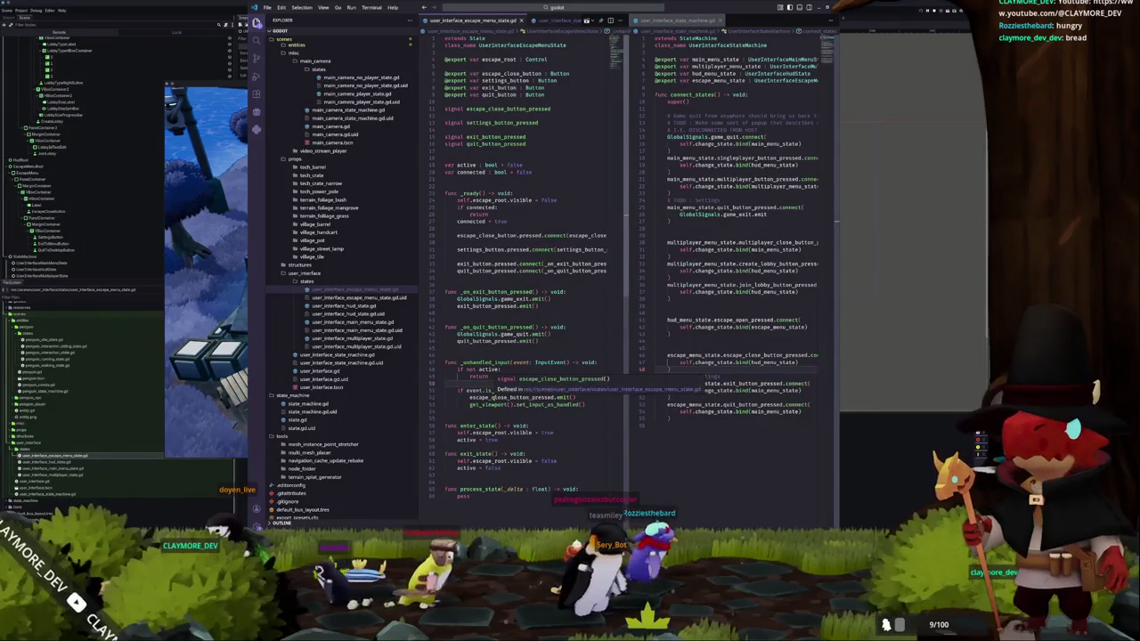
double_click(736, 355)
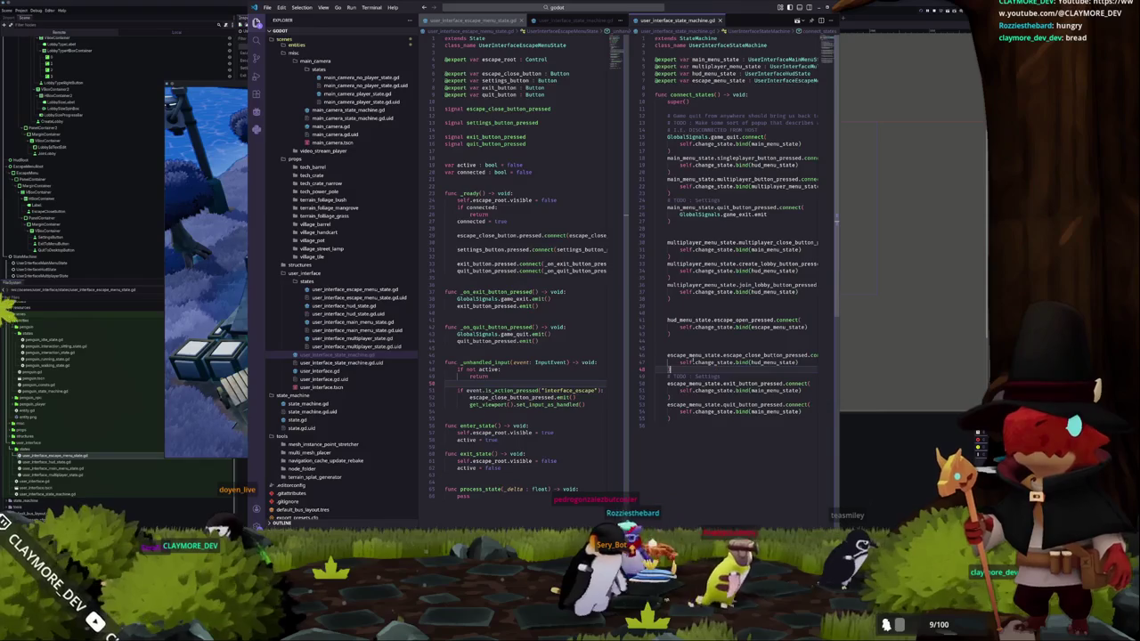
key(alt+Tab)
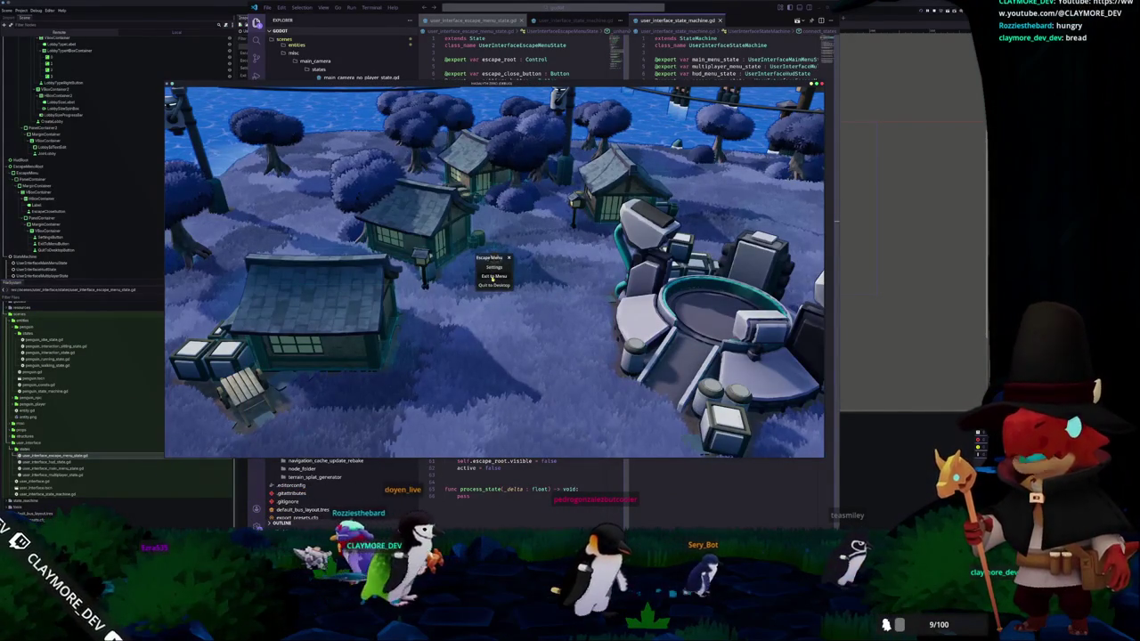
click(492, 278)
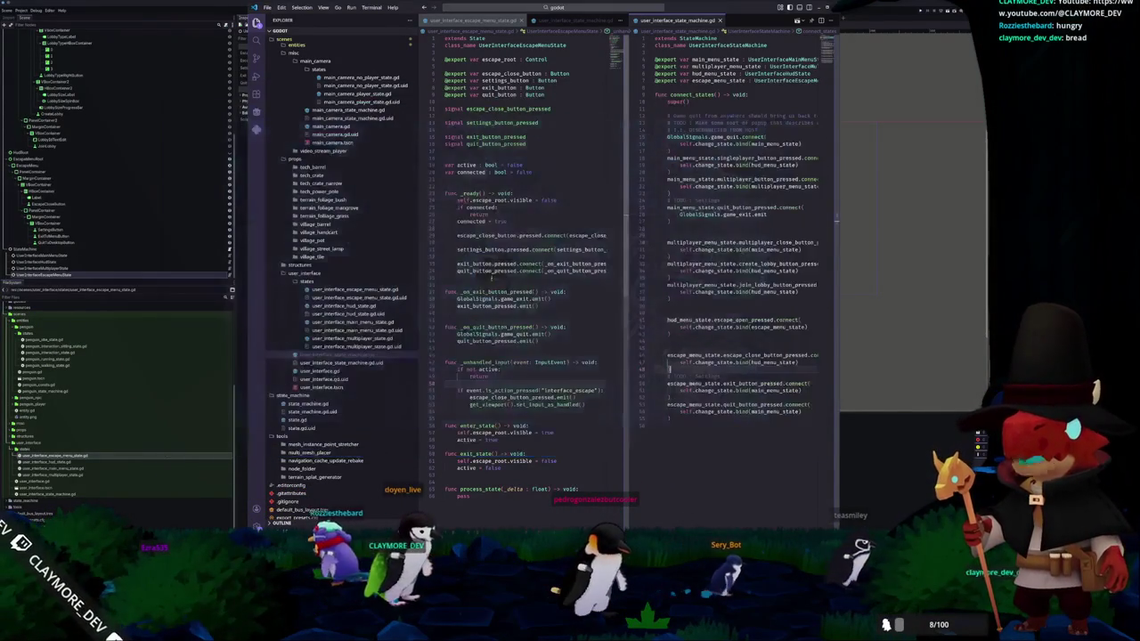
click(528, 413)
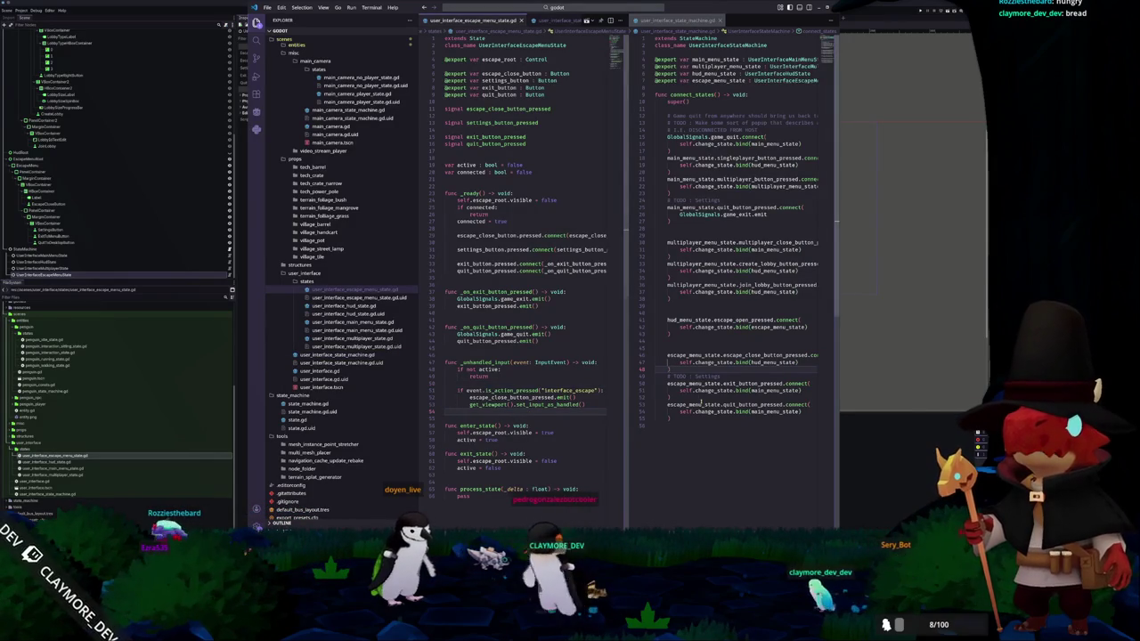
mouse_move(514, 299)
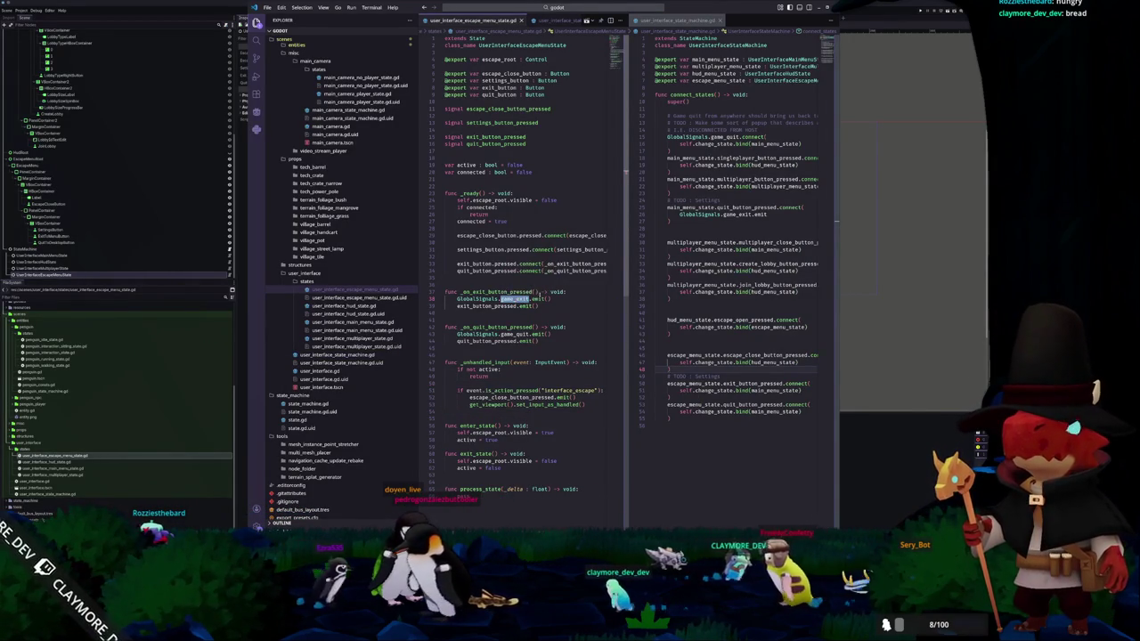
click(496, 292)
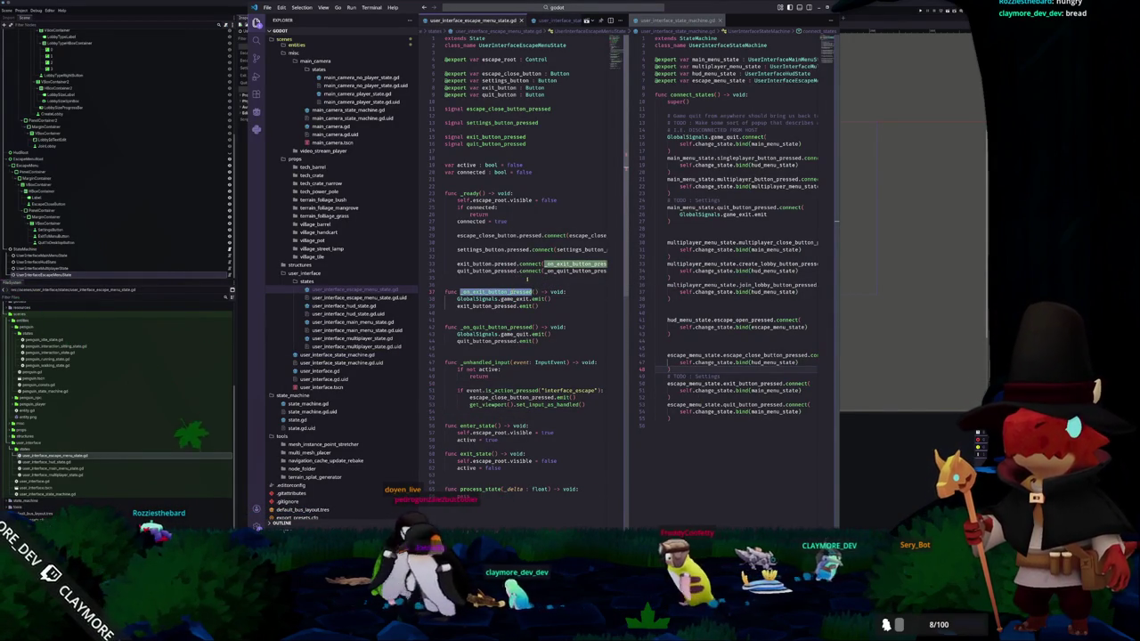
click(527, 278)
key(Up)
key(End)
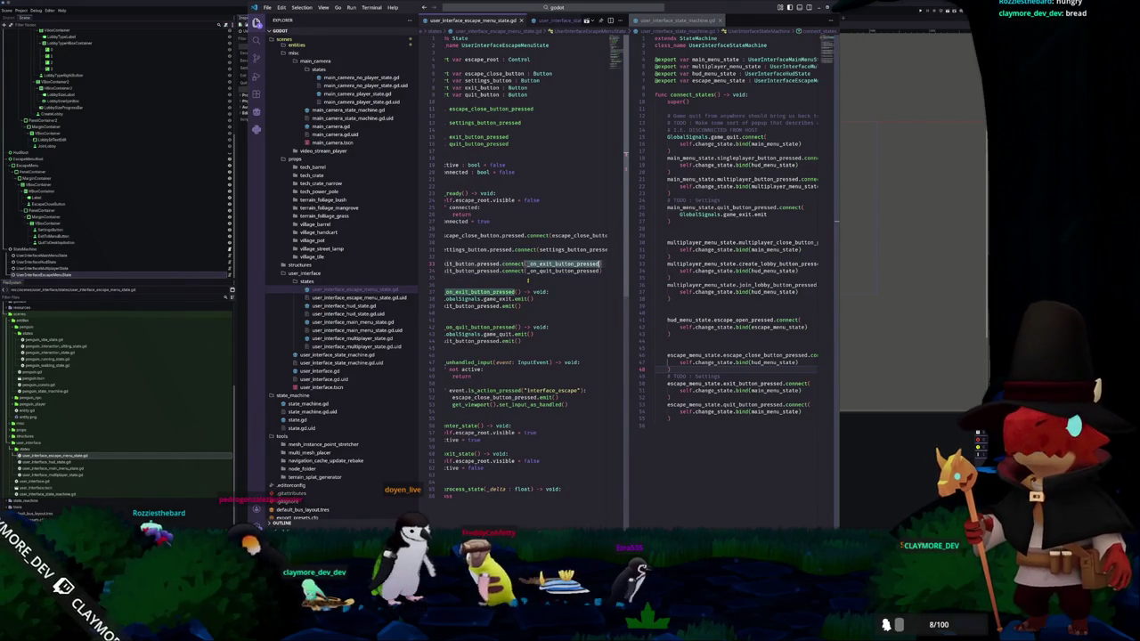
click(527, 280)
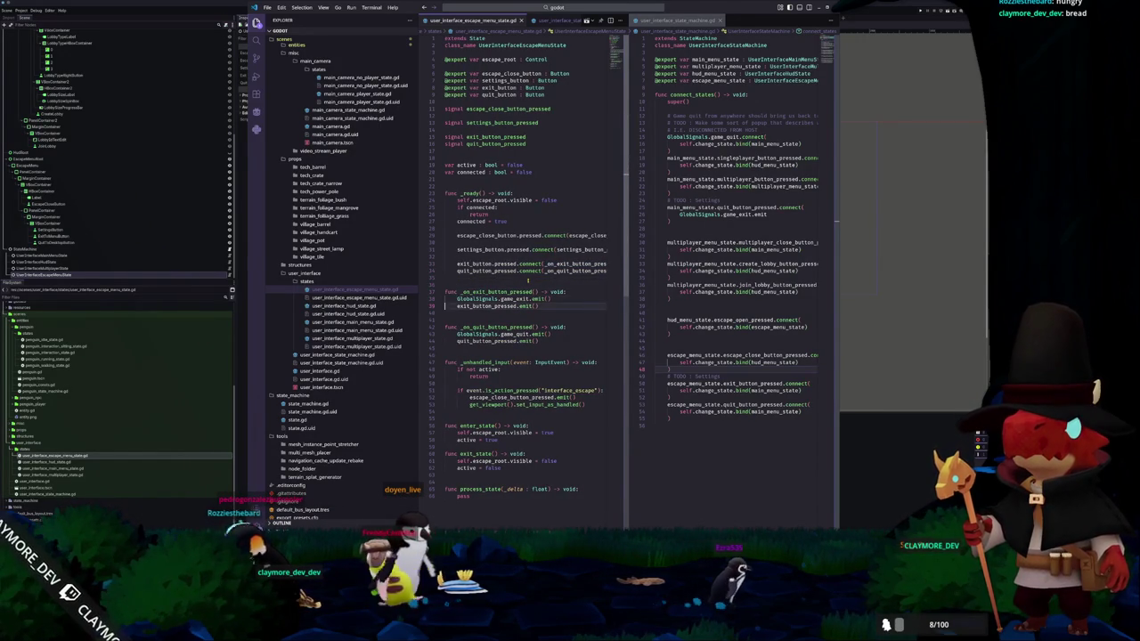
key(ctrl+Left)
key(ctrl+Left)
key(ctrl+Left)
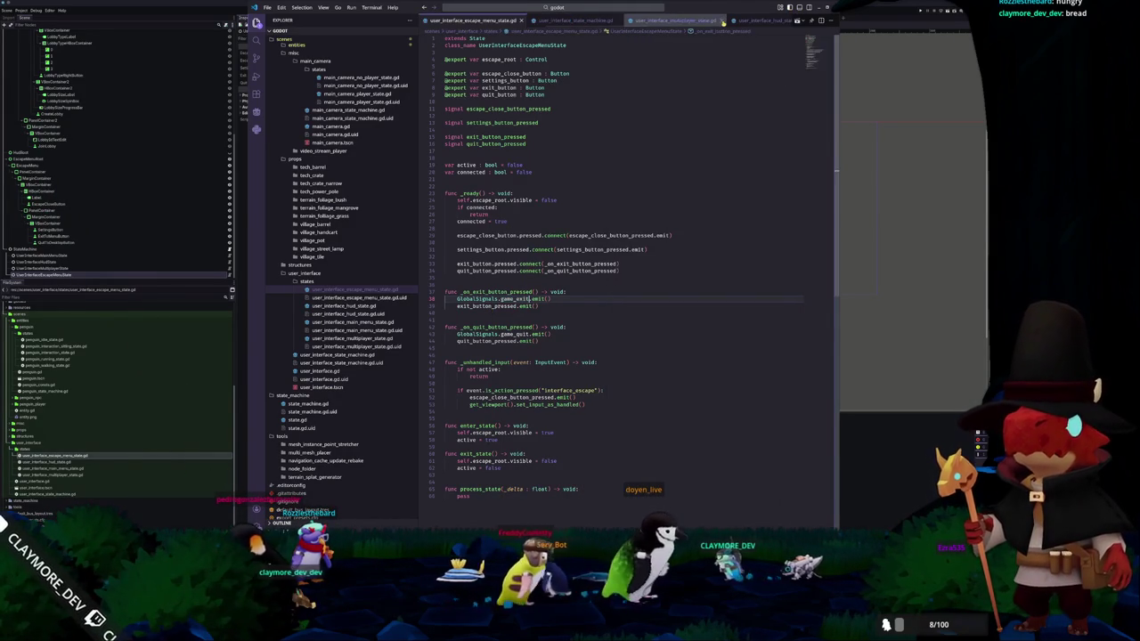
- Close the side-by-side pane and select the _on_game_quit handler in global_data.gd
click(720, 20)
scroll(552, 21, up, 5)
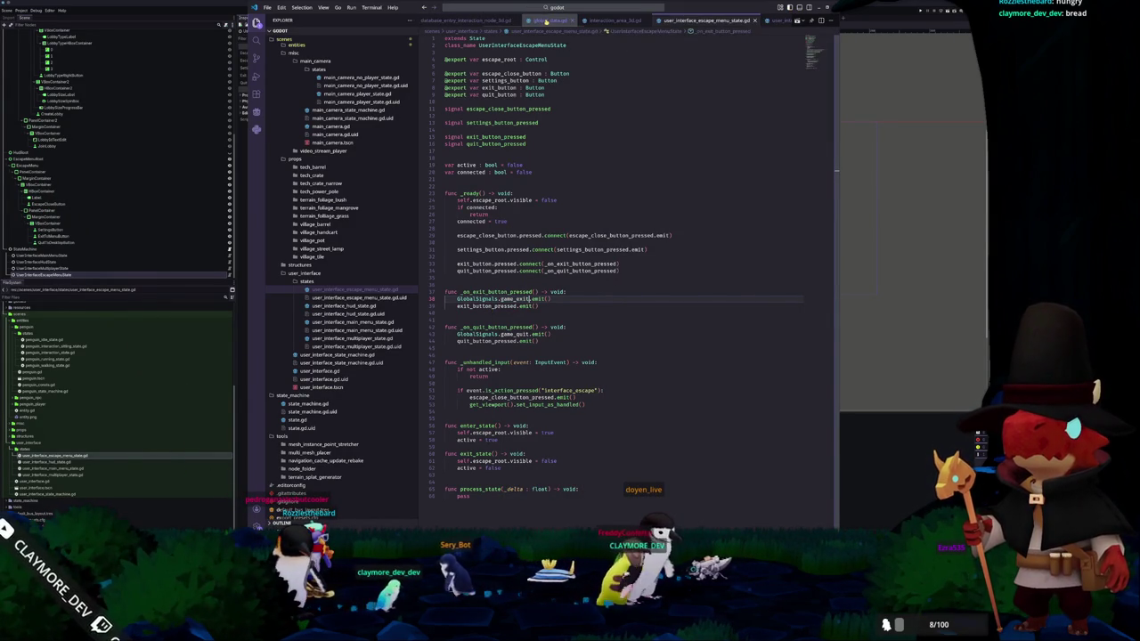
click(548, 20)
scroll(817, 85, up, 20)
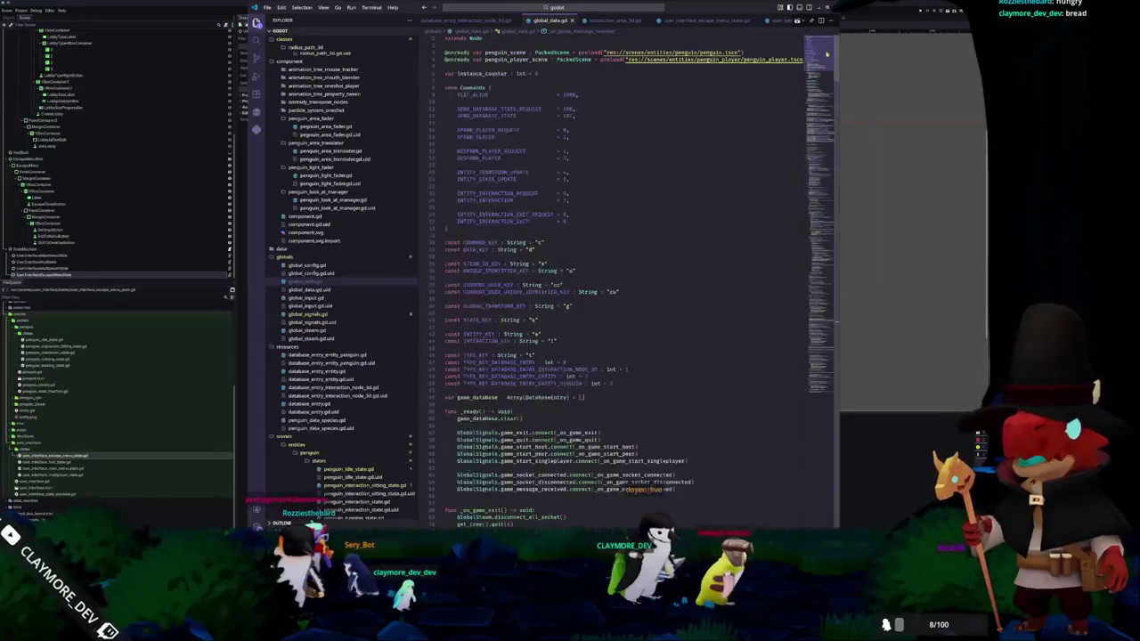
click(483, 156)
scroll(484, 157, up, 2)
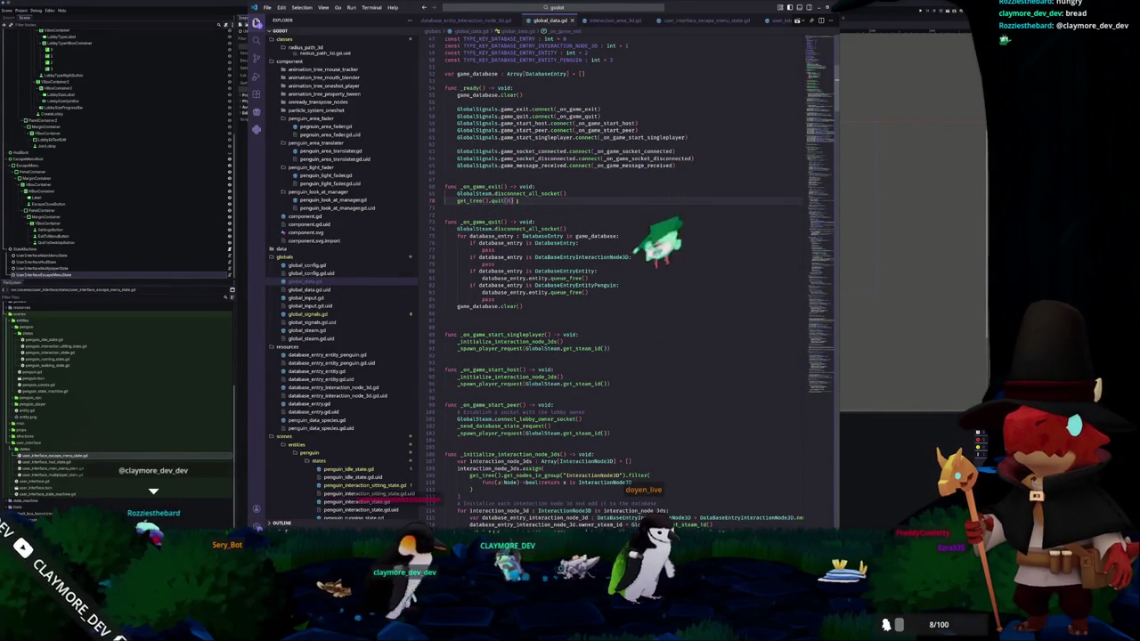
click(488, 222)
double_click(488, 222)
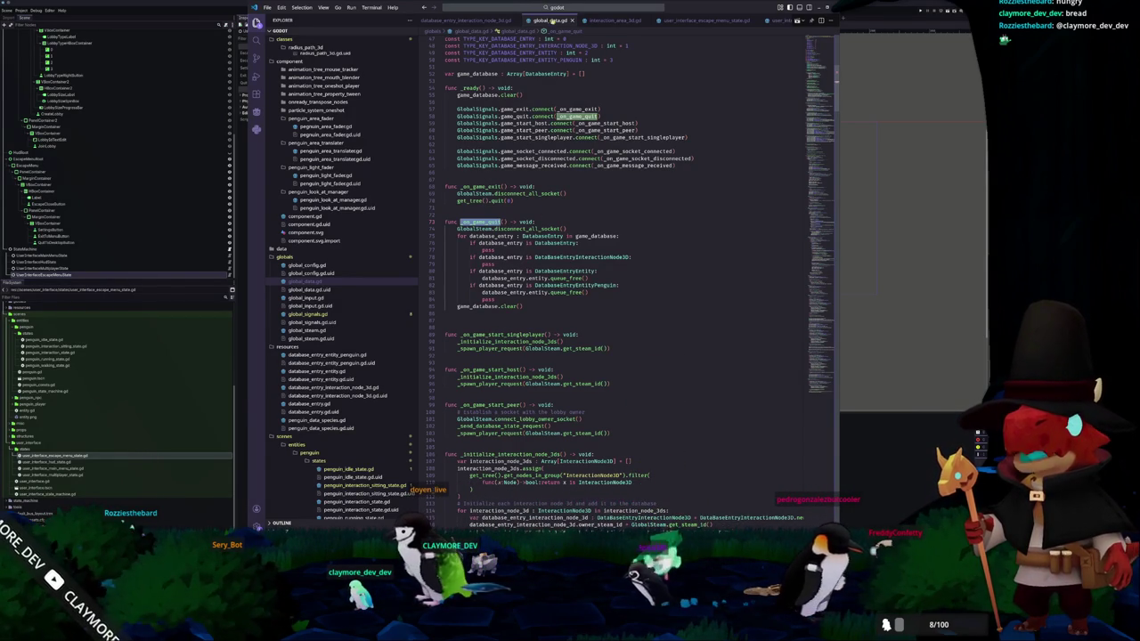
- Browse the HUD state, penguin_idle_state.gd and penguin_interaction_sitting_state.gd scripts
scroll(590, 19, right, 3)
scroll(590, 20, right, 2)
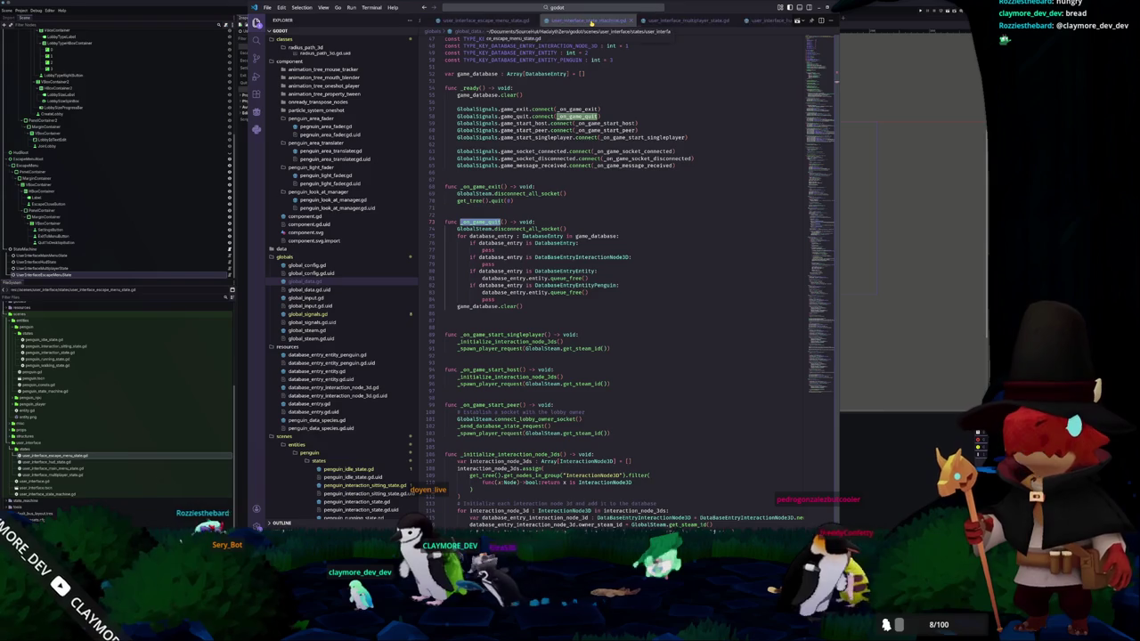
click(611, 19)
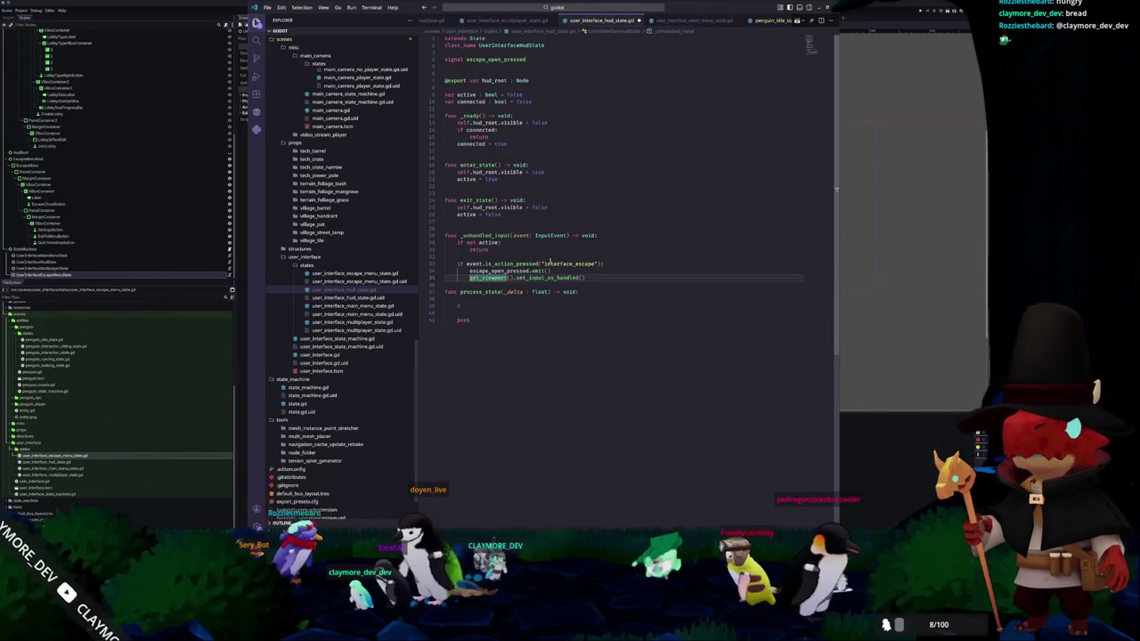
click(536, 251)
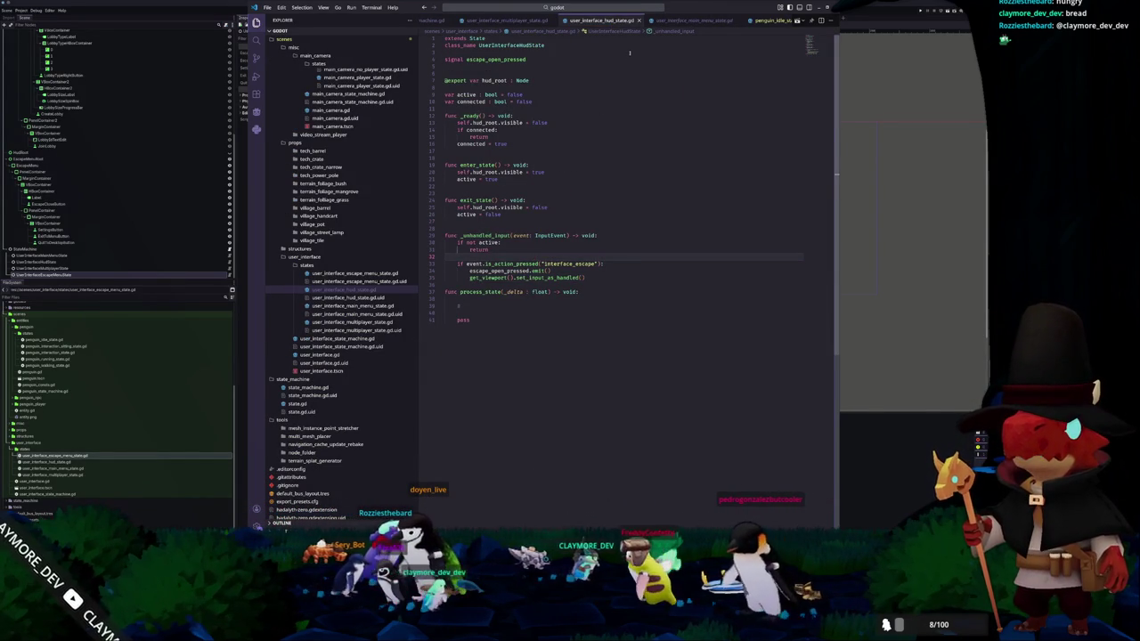
scroll(672, 19, right, 2)
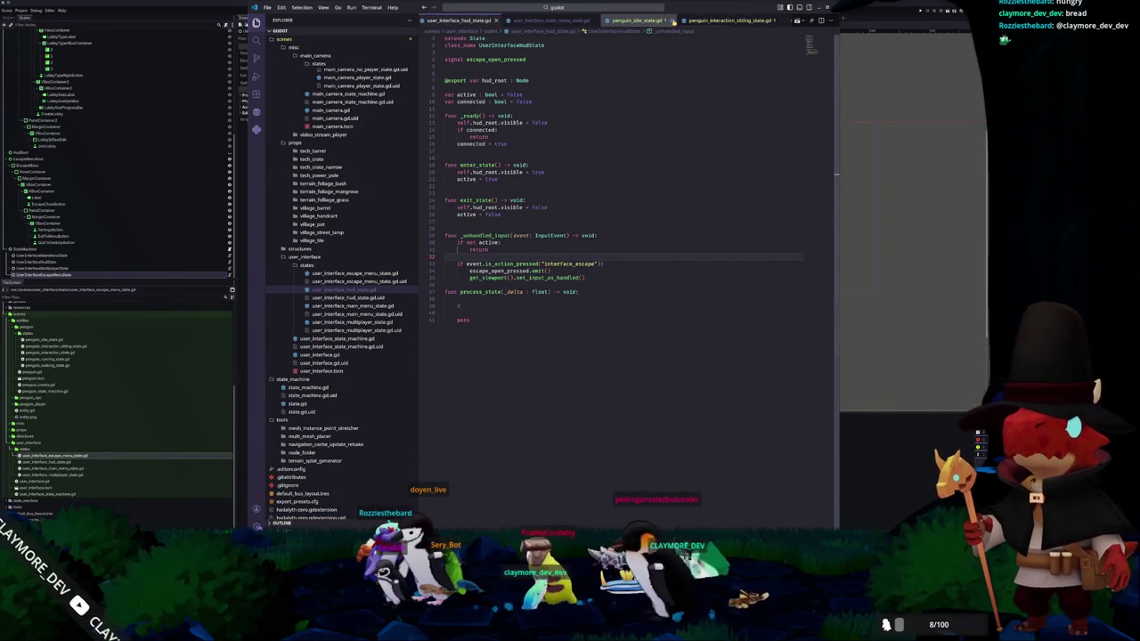
click(638, 19)
click(730, 20)
scroll(699, 20, right, 3)
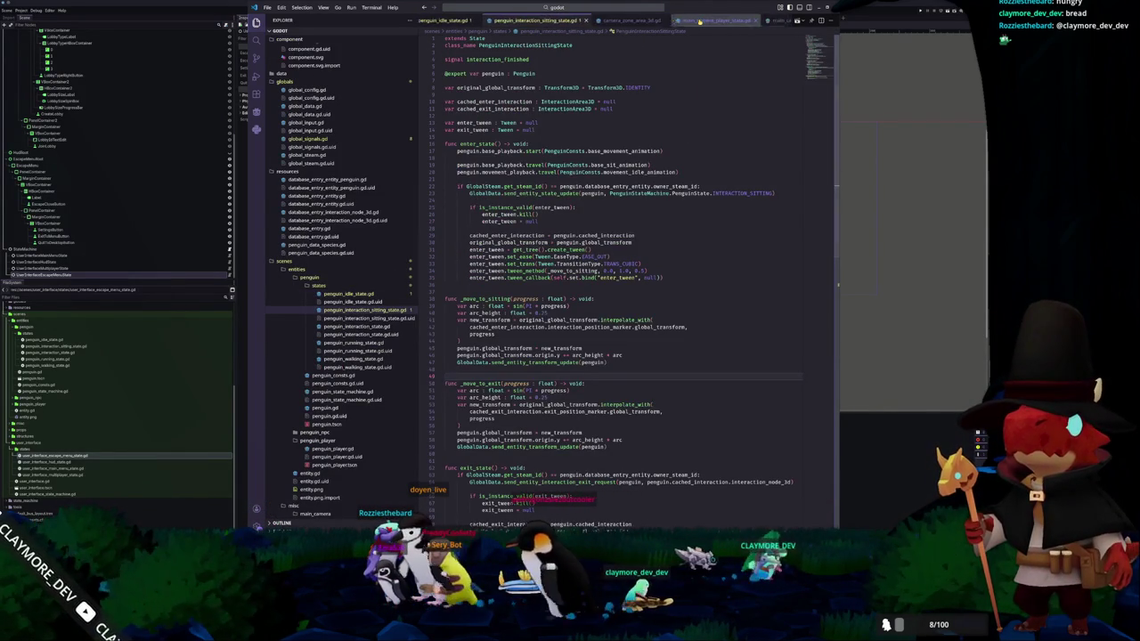
scroll(700, 19, right, 5)
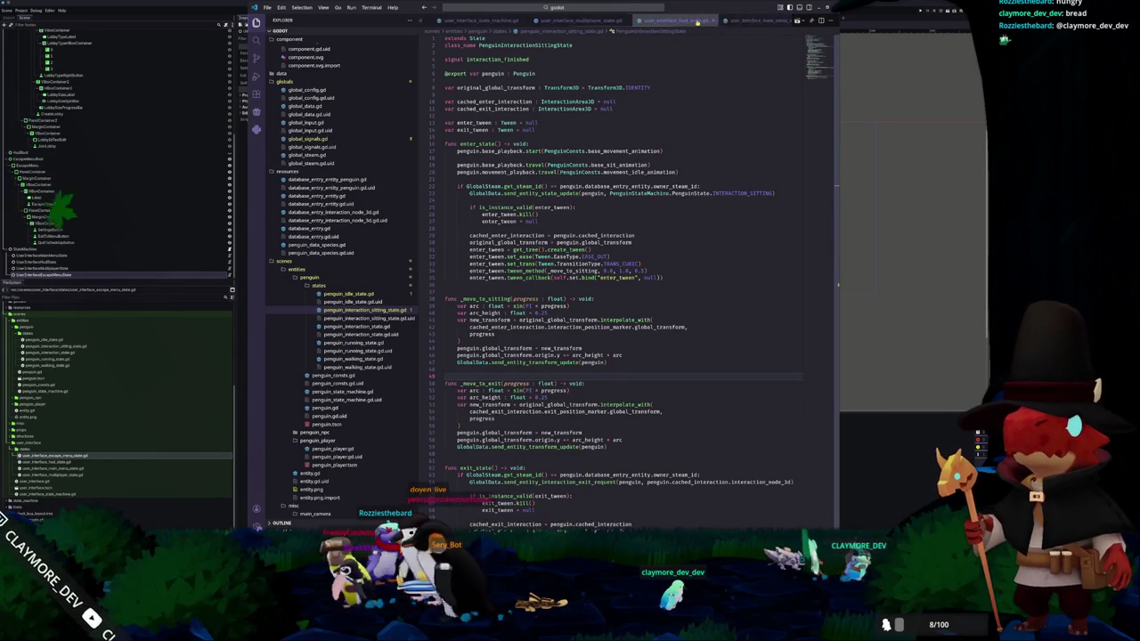
scroll(641, 20, left, 5)
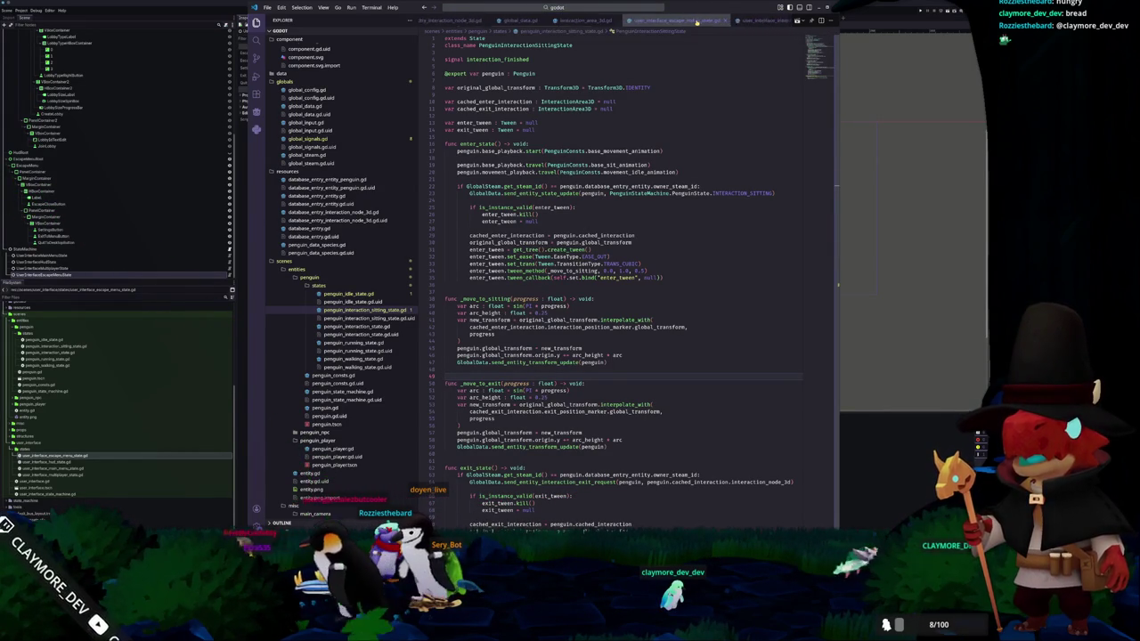
- Go back through global_data.gd to interaction_detection_area_3d.gd and bring up the Go to File search
click(557, 19)
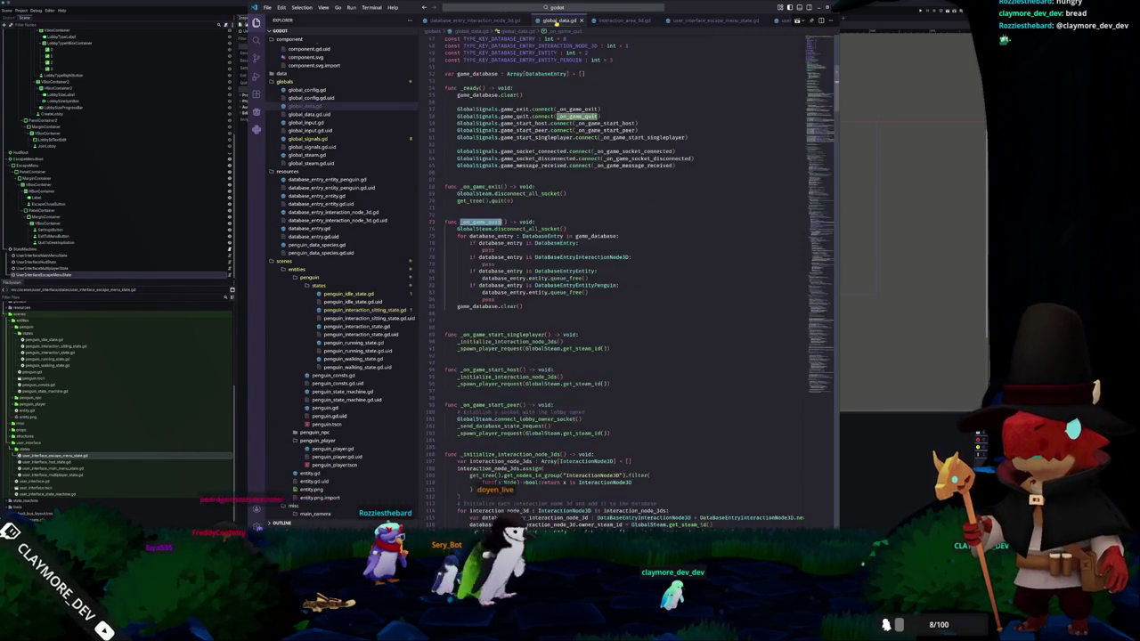
click(491, 214)
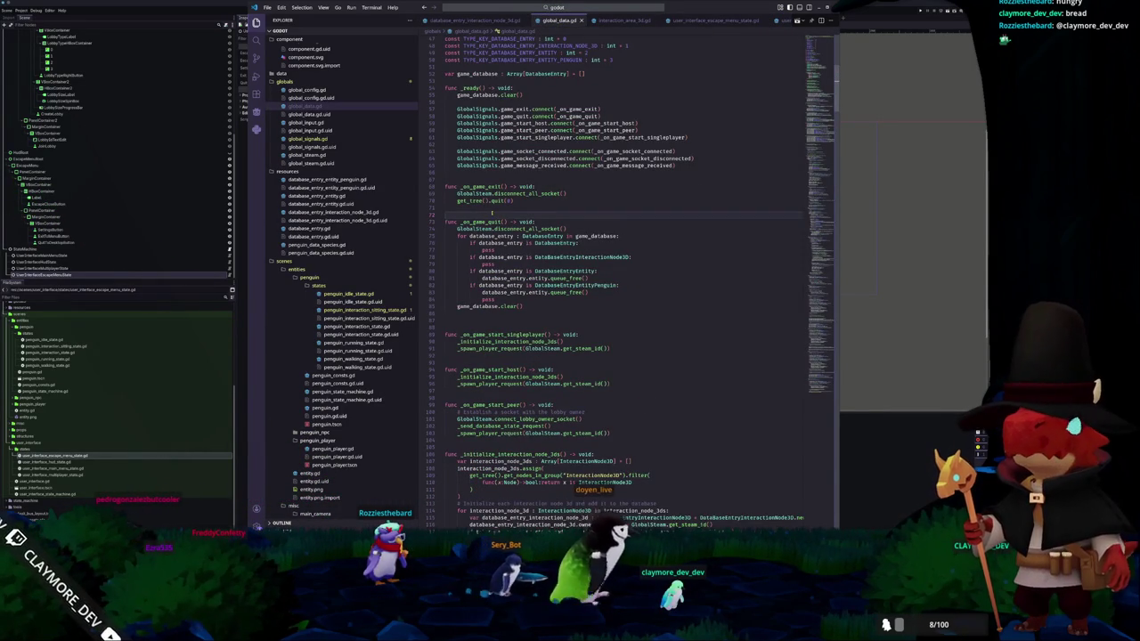
scroll(552, 18, left, 5)
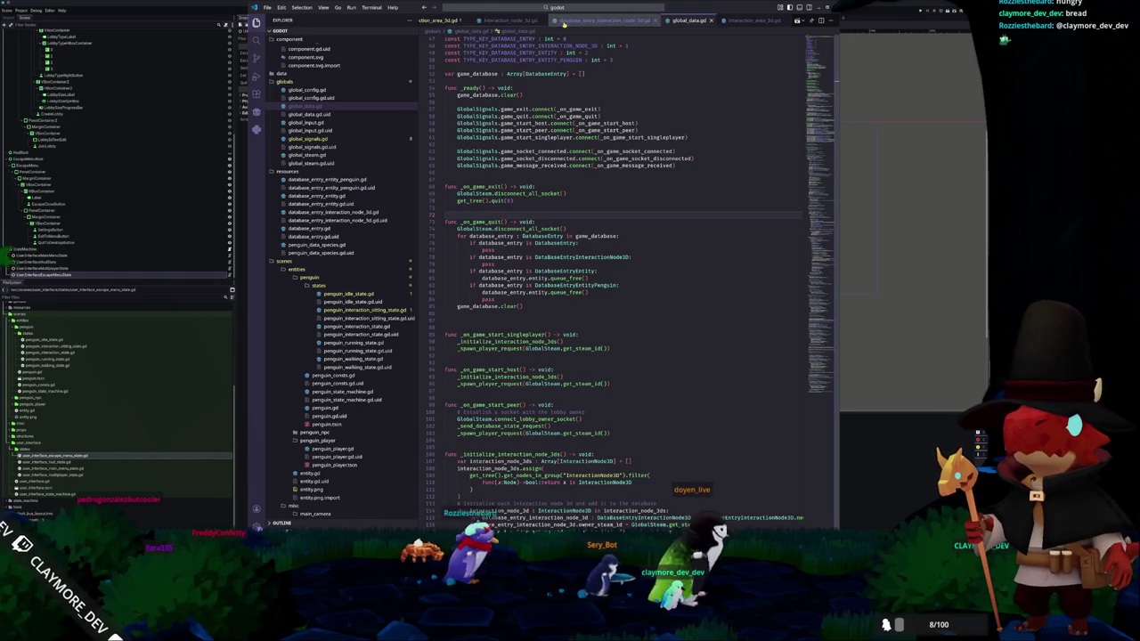
click(514, 21)
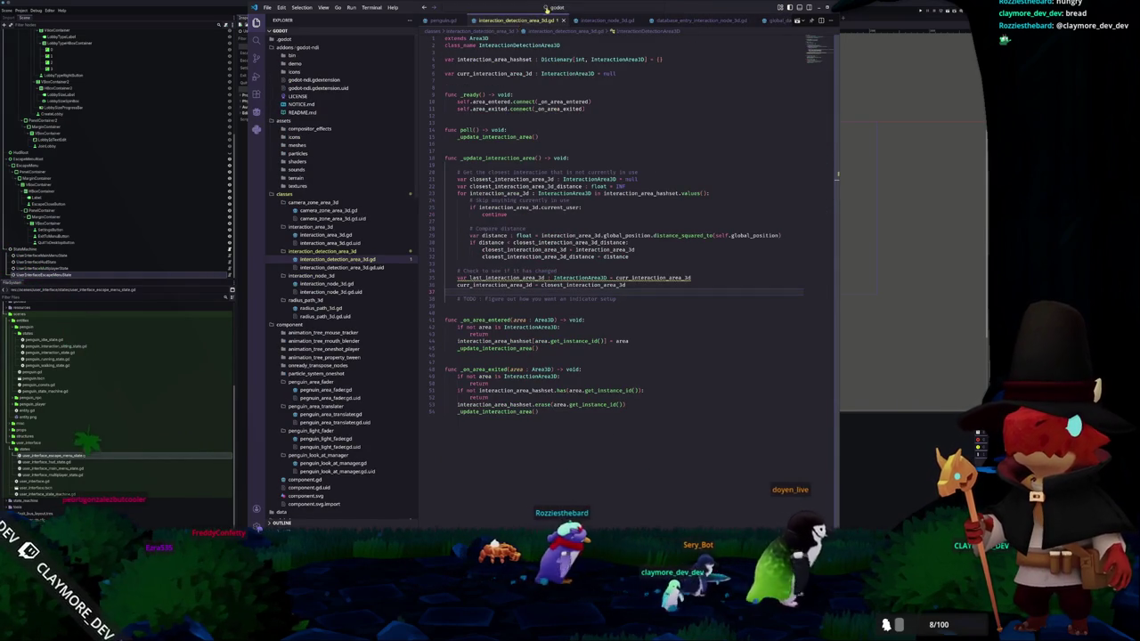
click(546, 9)
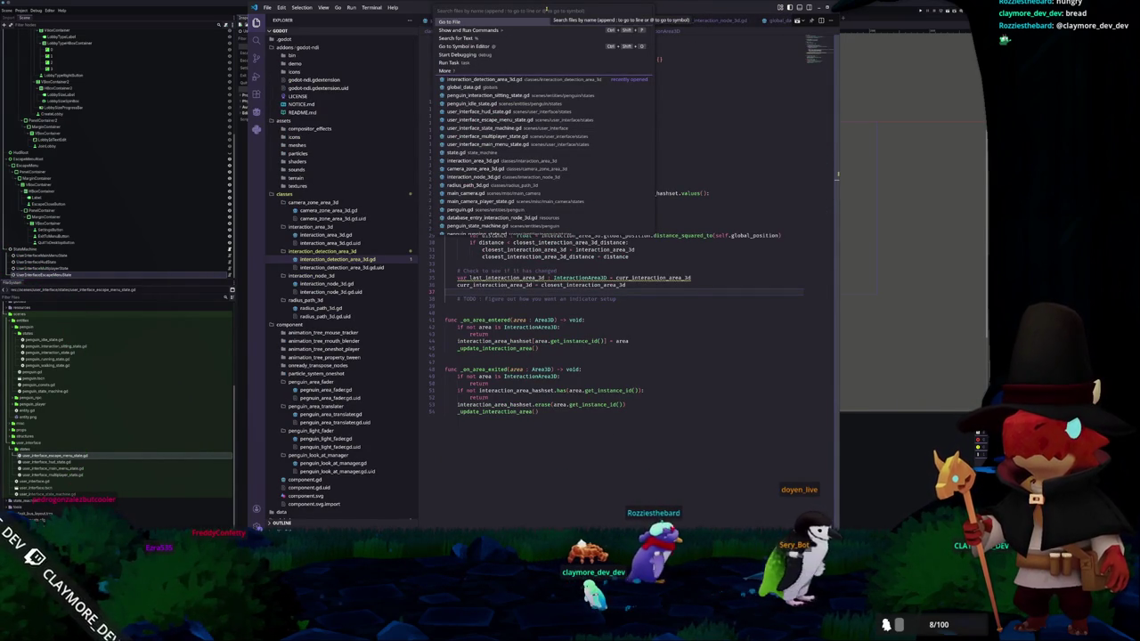
- Open user_interface_escape_menu_state.gd through the quick file search using 'escape'
text(main)
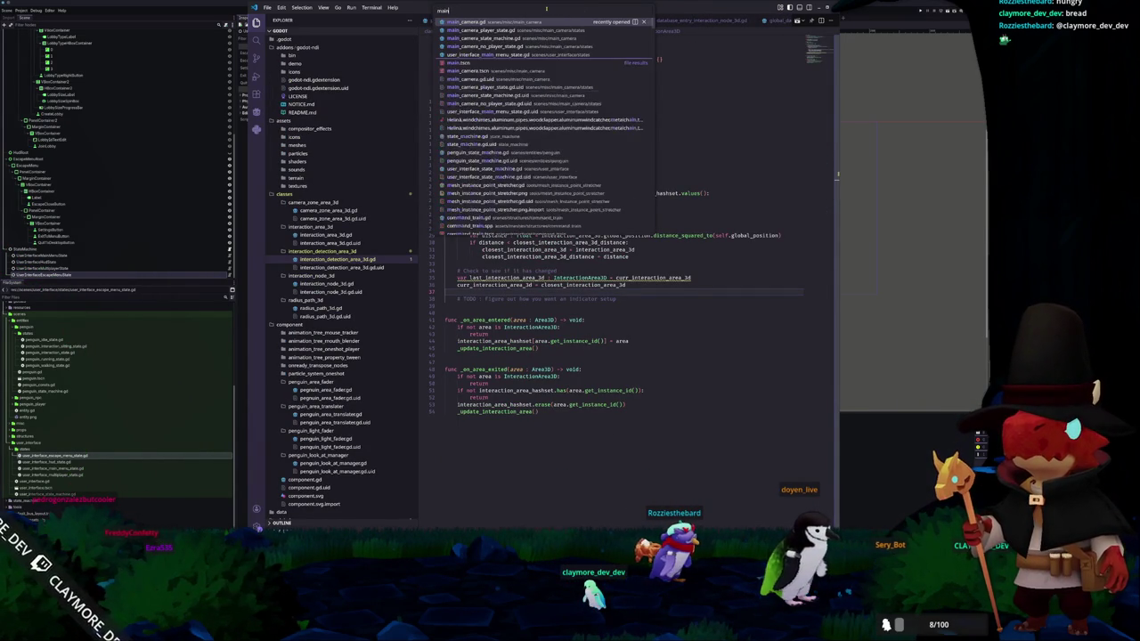
key(BackSpace)
key(BackSpace)
key(BackSpace)
text(escape)
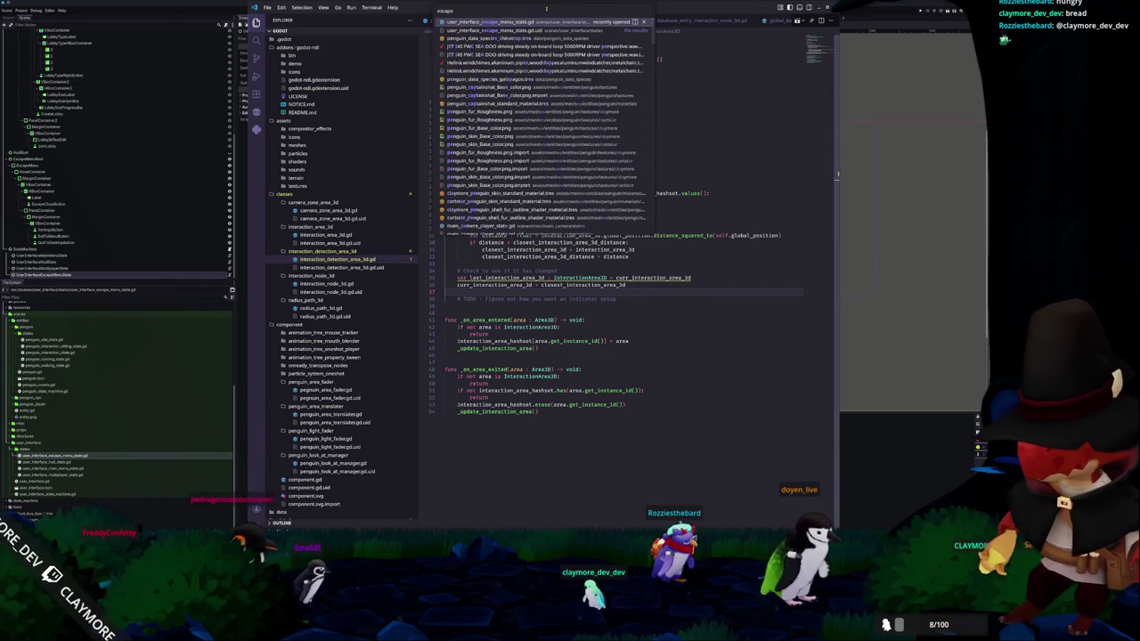
key(Return)
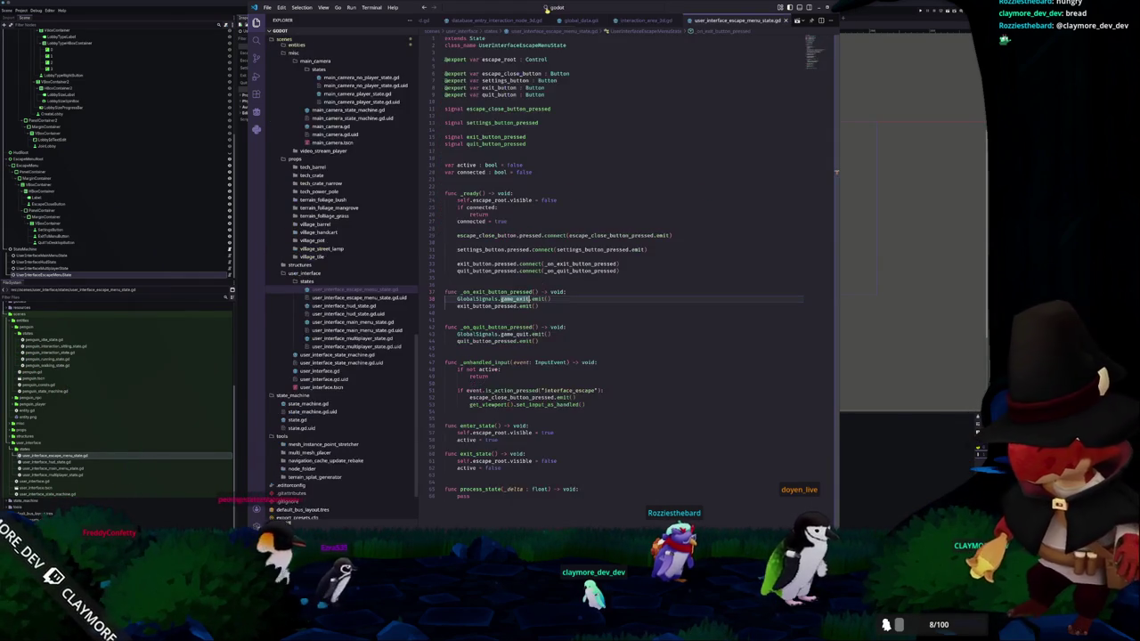
- Try swapping the exit handler's signal between game_exit and game_quit, then undo the handler name edits
click(445, 313)
scroll(623, 268, down, 3)
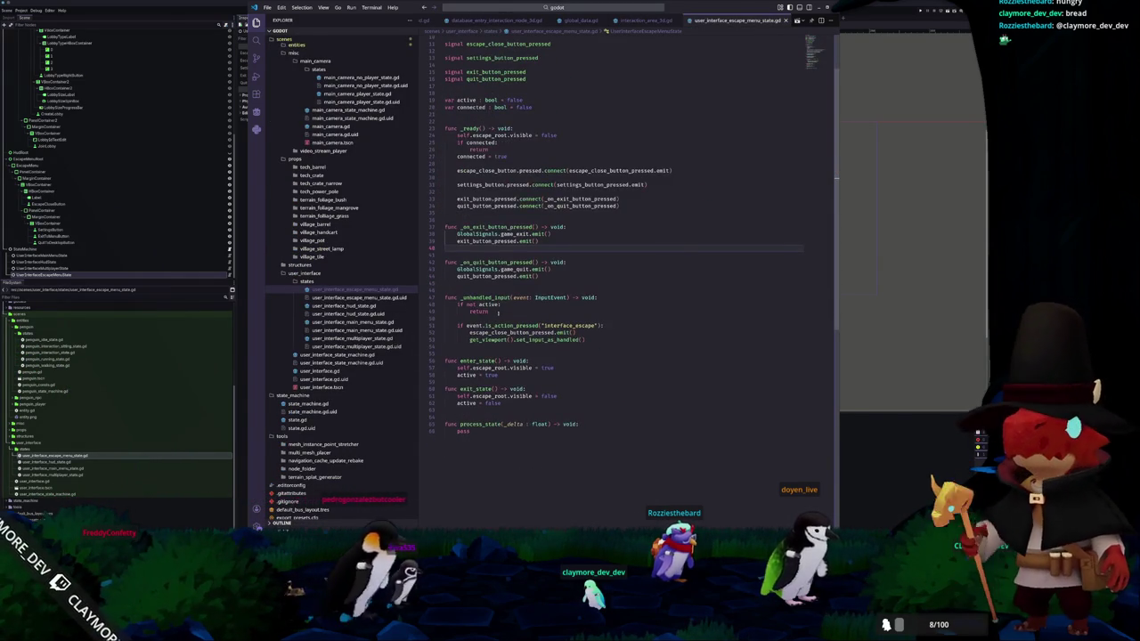
scroll(623, 267, up, 3)
double_click(514, 286)
text(game_quit)
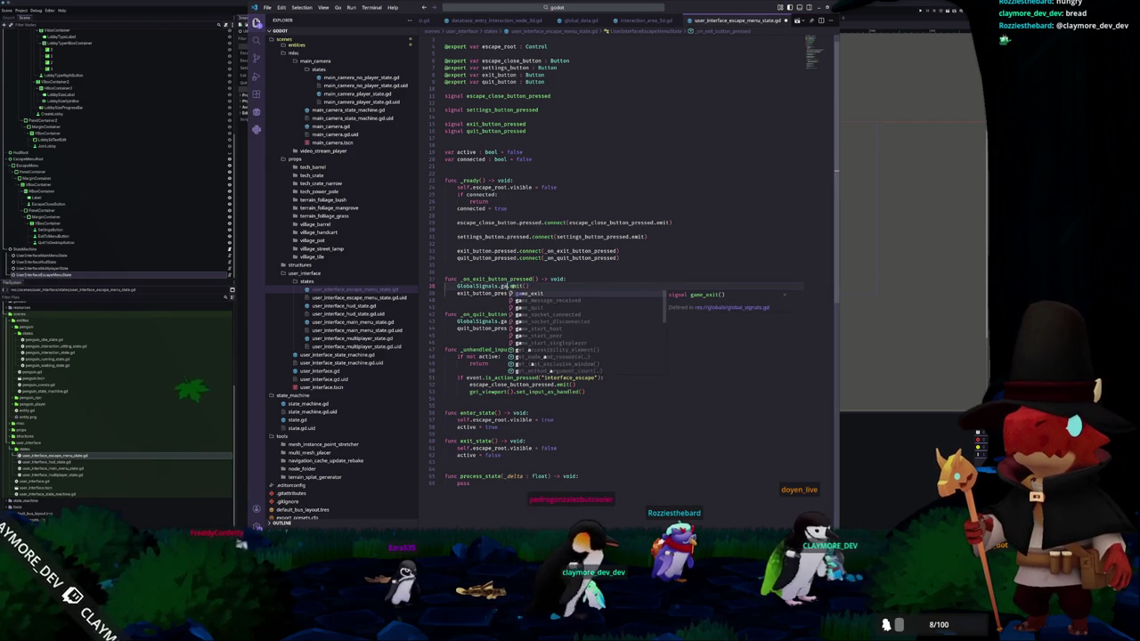
key(Escape)
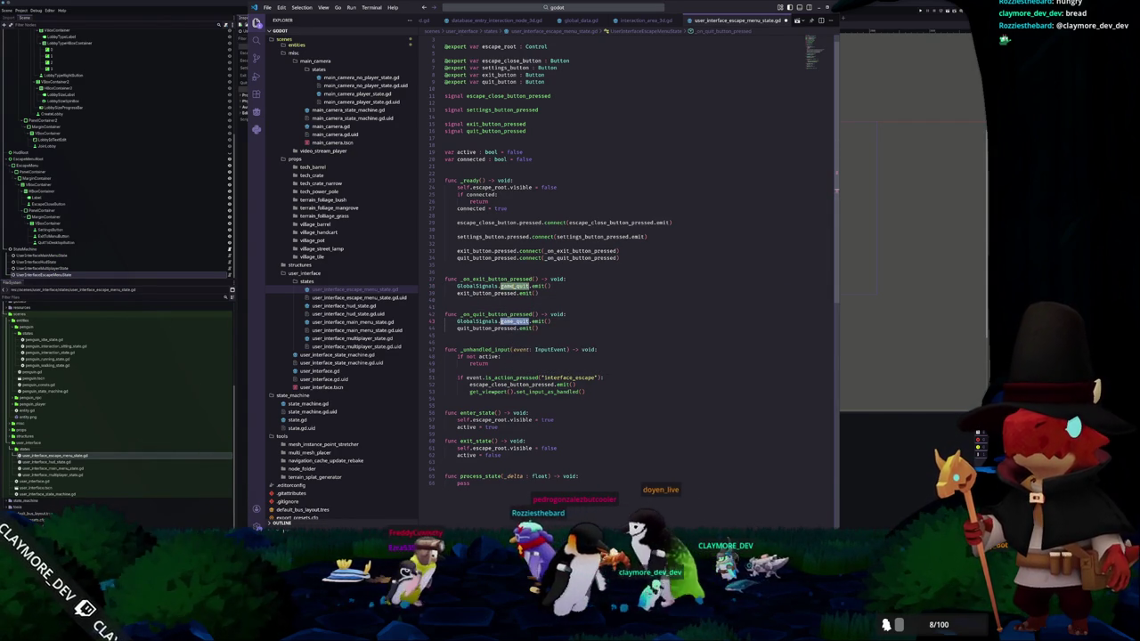
text(game_exit)
click(539, 321)
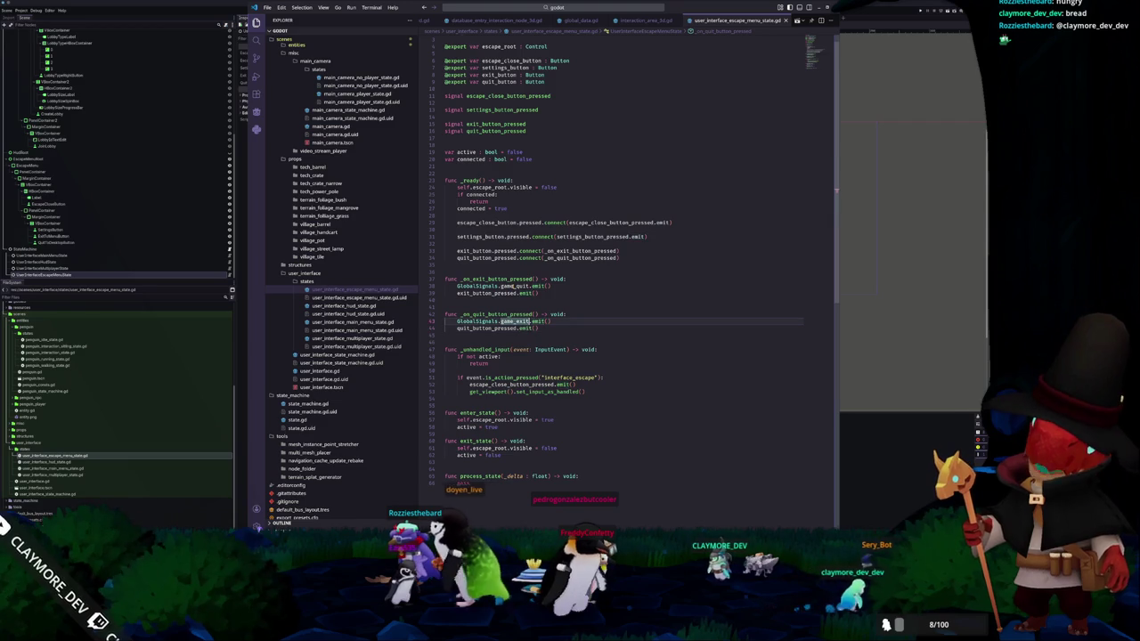
click(520, 306)
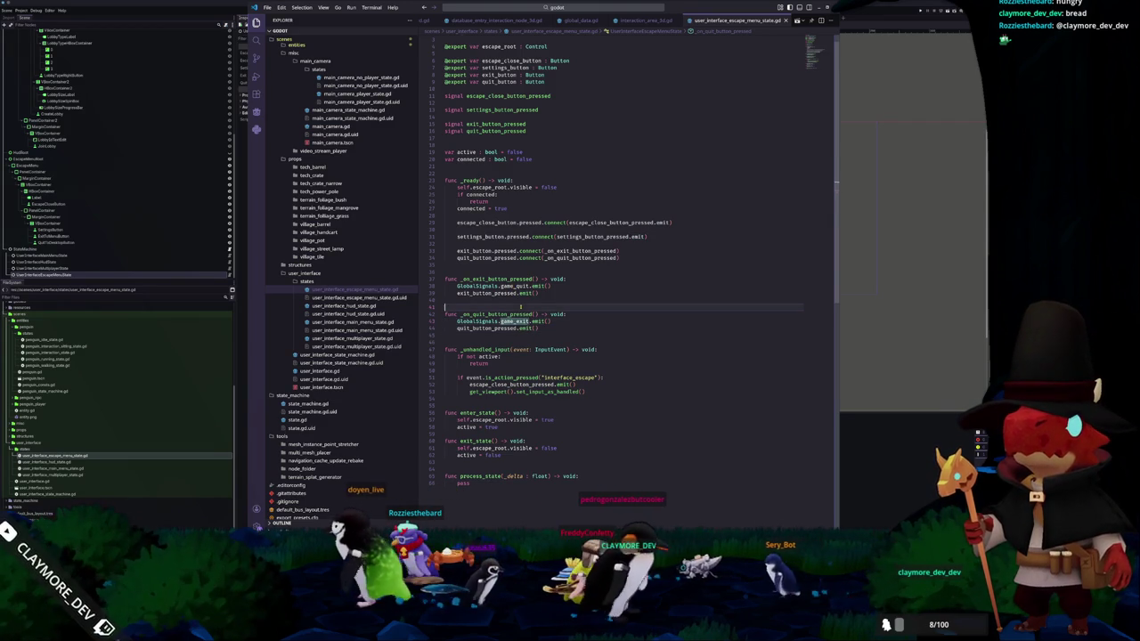
click(485, 279)
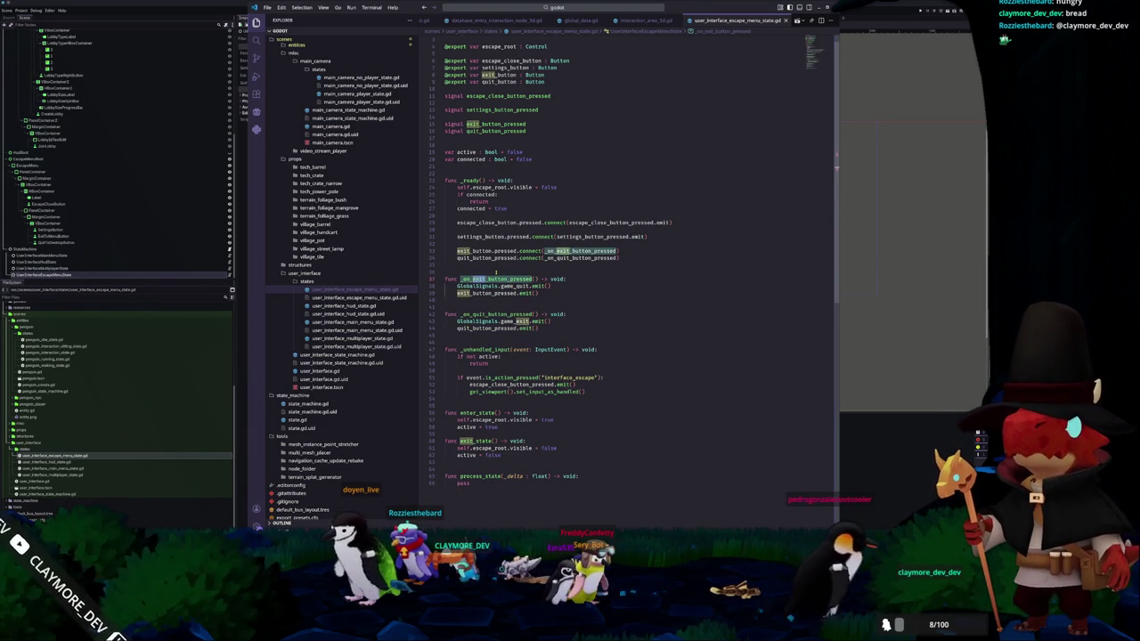
key(BackSpace)
key(BackSpace)
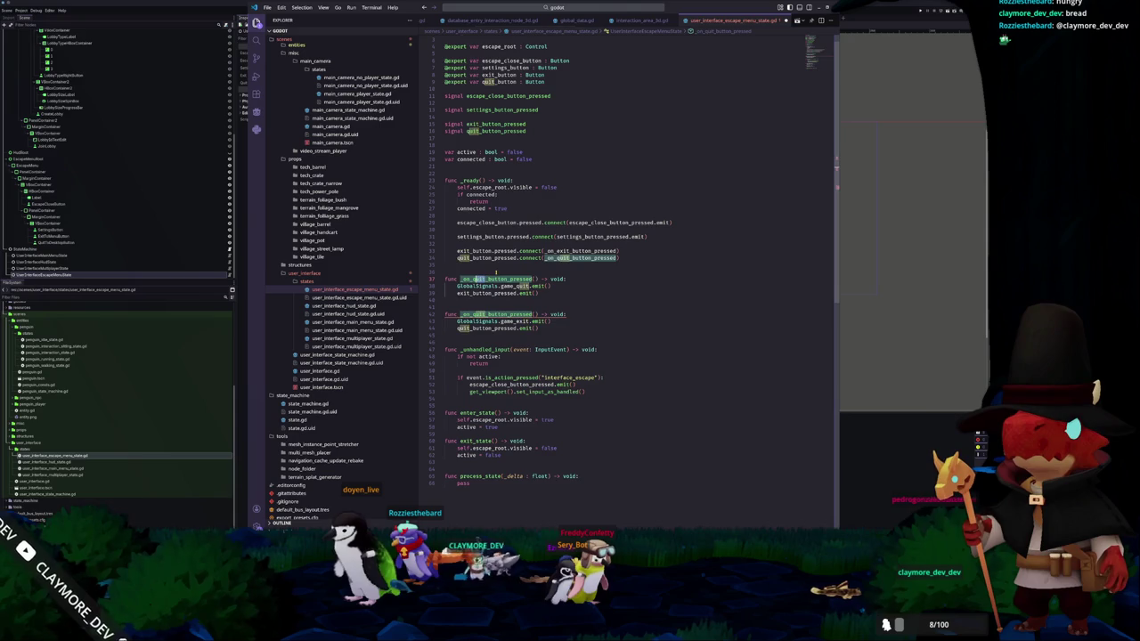
key(ctrl+z)
key(ctrl+z)
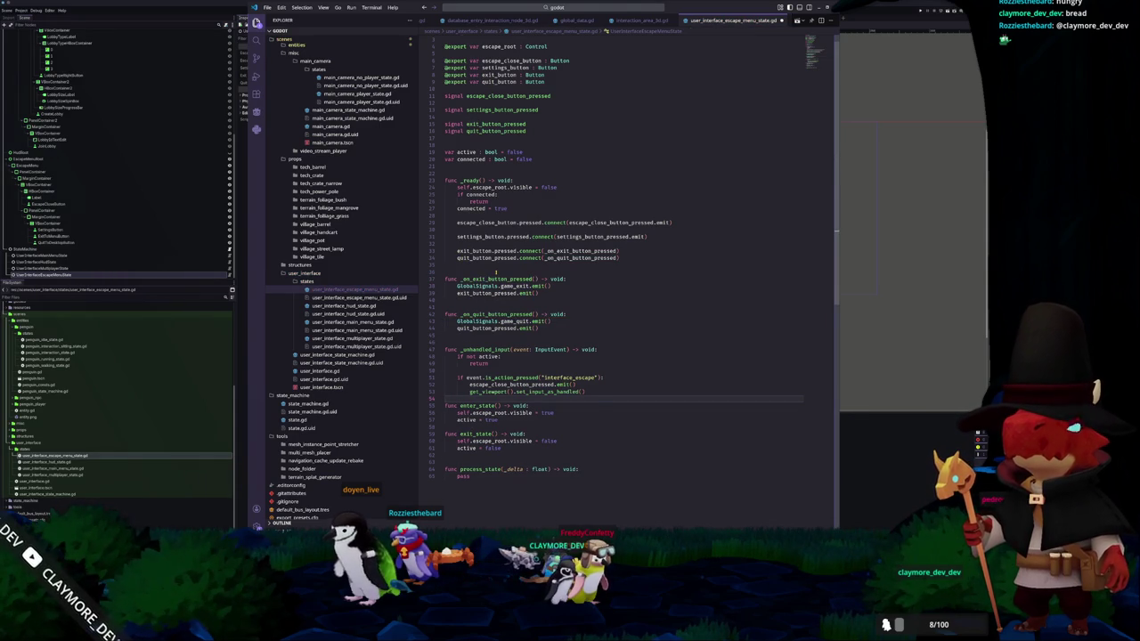
- Insert a blank line before enter_state and inspect the exit handler's name
key(Return)
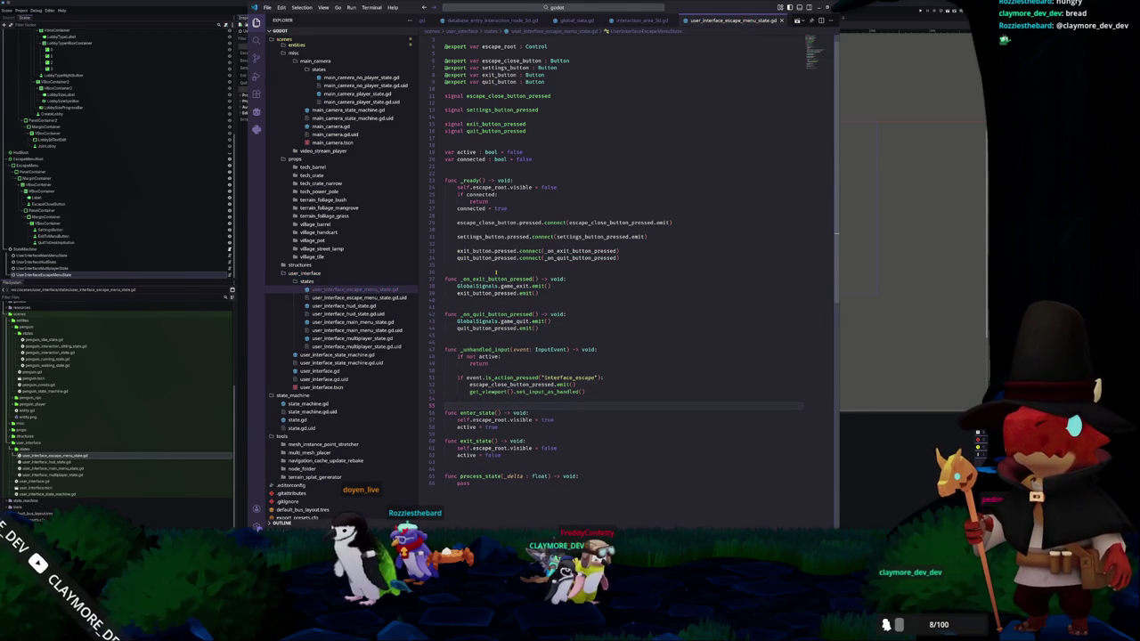
key(Up)
key(Up)
key(Up)
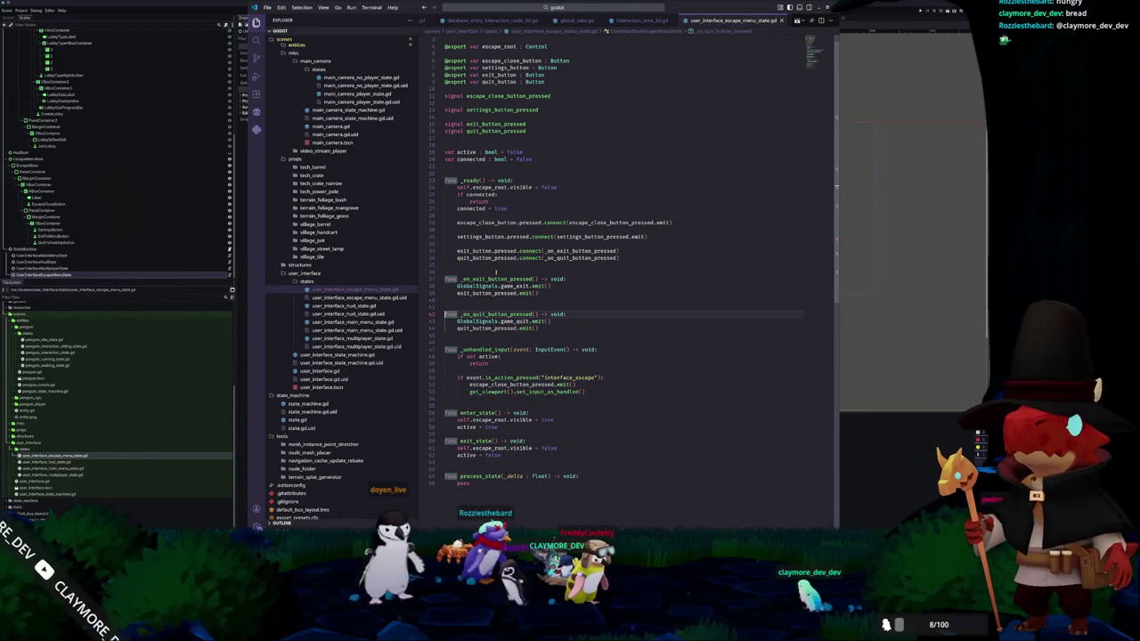
key(Up)
key(Up)
key(Up)
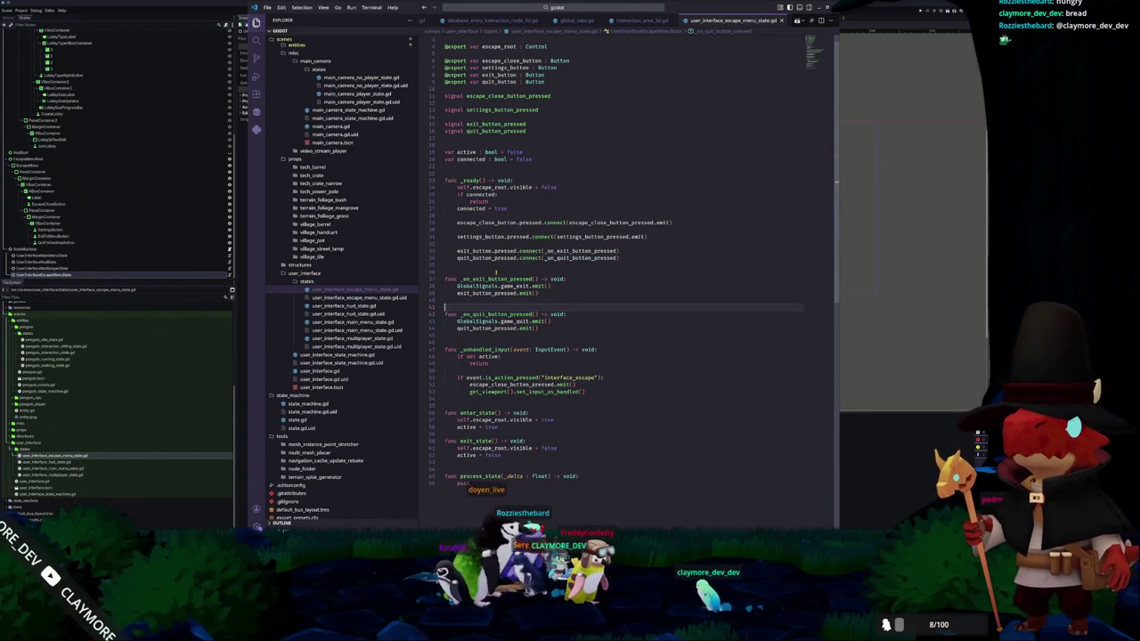
key(Right)
key(Right)
key(Right)
key(Up)
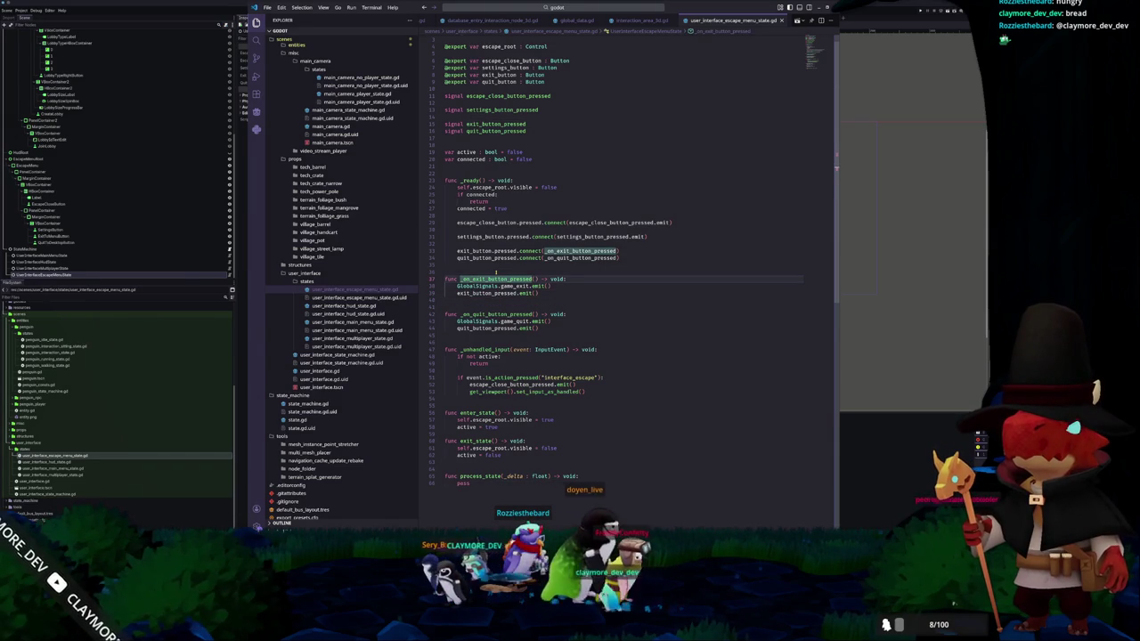
key(shift+Right)
key(shift+Right)
key(shift+Right)
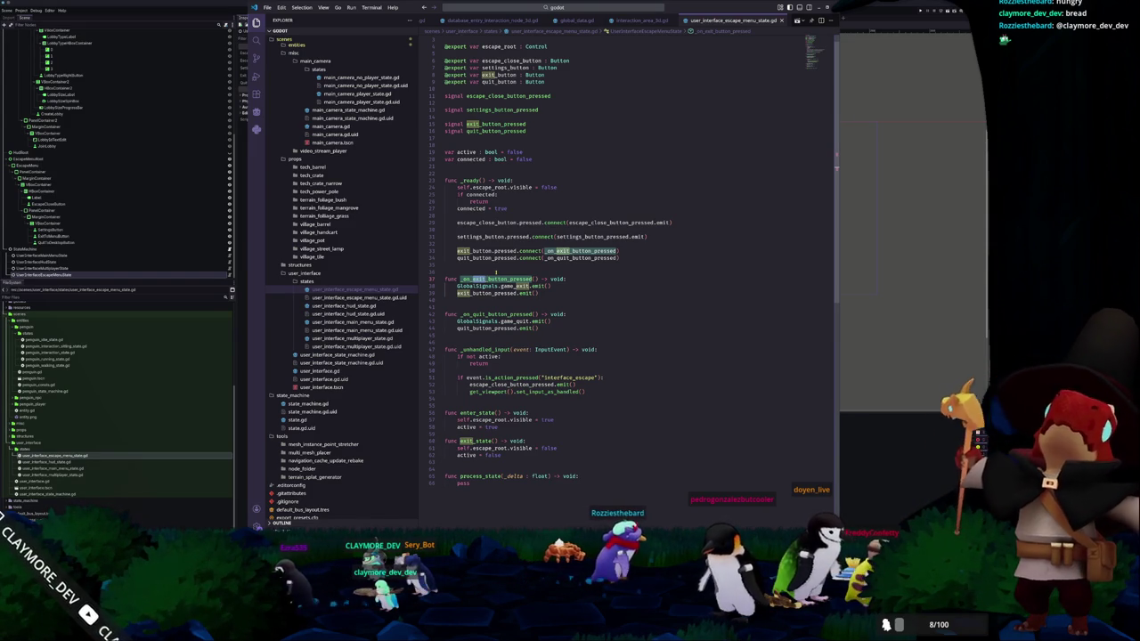
click(497, 271)
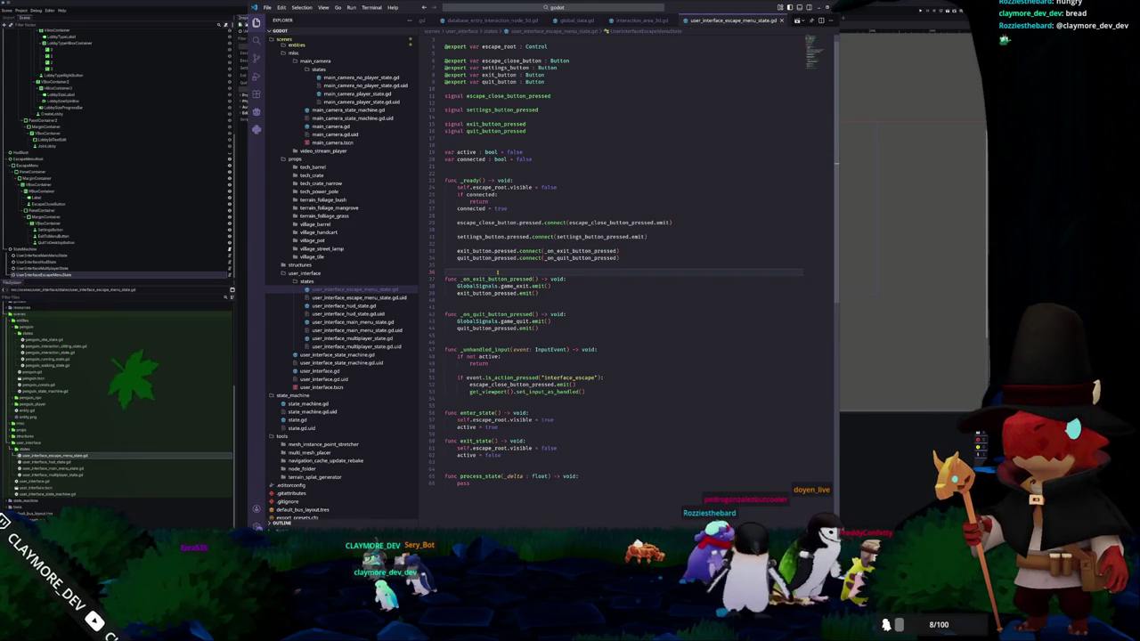
scroll(516, 178, up, 1)
- Move the quit_button export and its connect line above the exit_button ones
drag(545, 94, 564, 81)
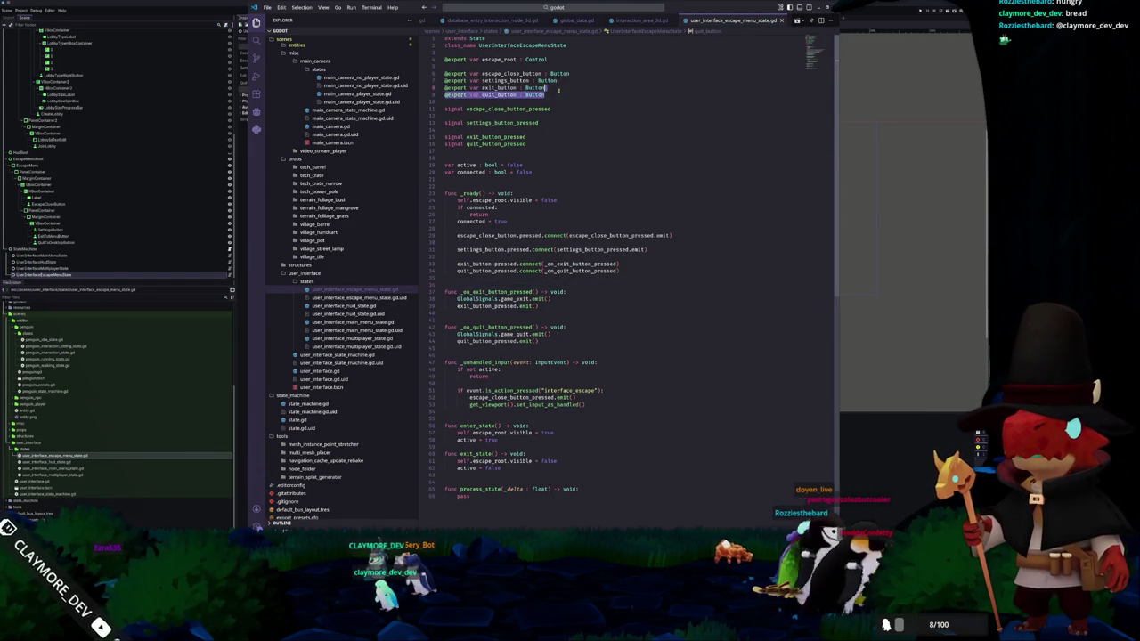
key(BackSpace)
key(ctrl+z)
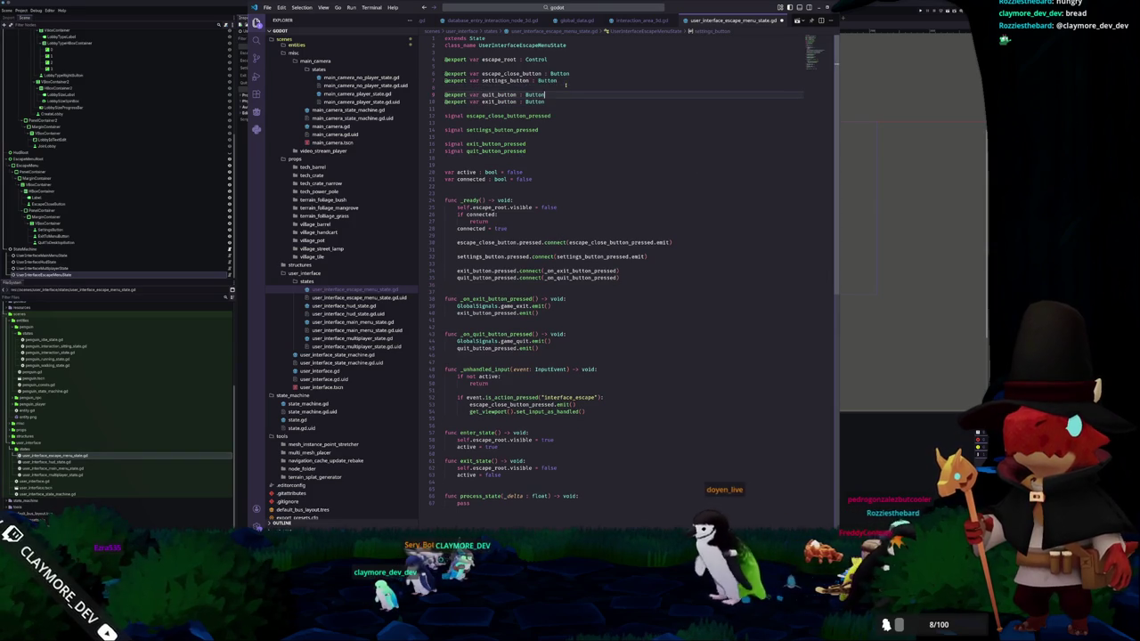
key(BackSpace)
key(Down)
key(Down)
key(Down)
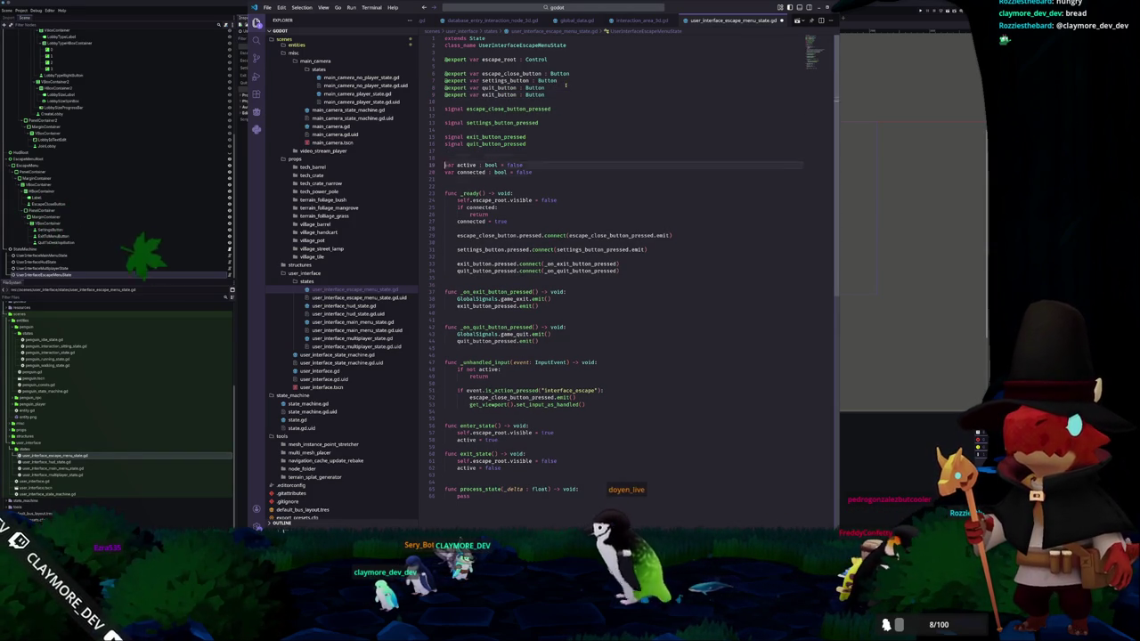
key(Down)
key(Down)
key(Down)
key(alt+Down)
key(Return)
key(BackSpace)
- Move the exit handler below the quit handler with a blank line between them
key(Down)
key(Down)
key(Down)
key(shift+Home)
key(alt+Down)
key(alt+Down)
key(alt+Down)
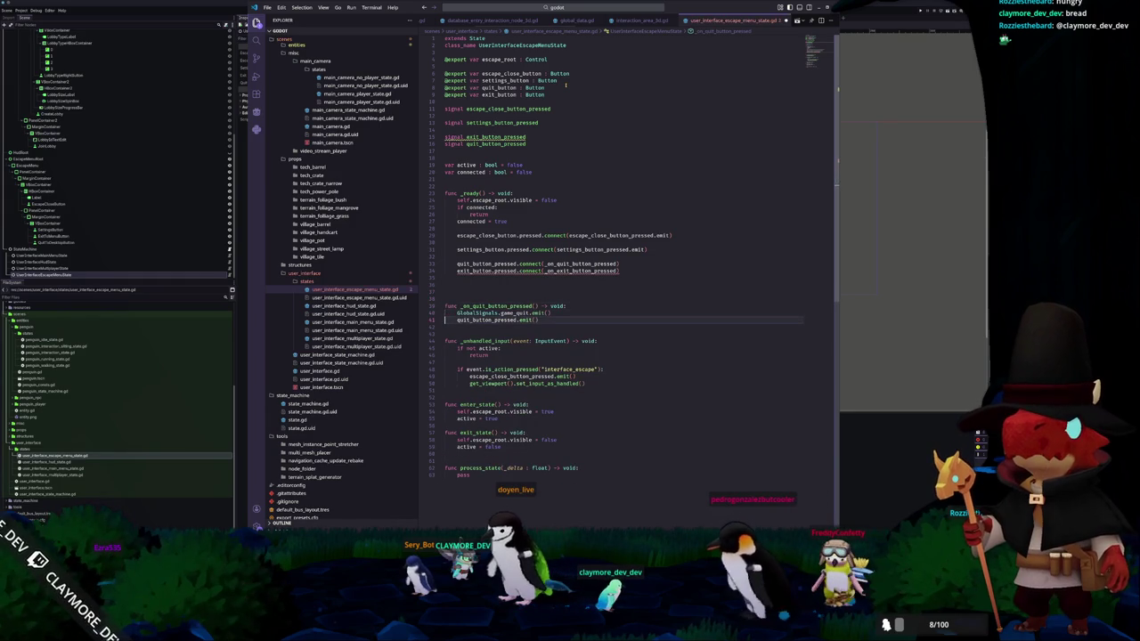
key(Down)
key(Up)
key(Up)
key(Up)
key(Return)
key(Up)
click(901, 241)
- Relabel the Exit to Menu button 'Quit to Menu' and erase the Exit to Desktop label text
scroll(783, 219, up, 4)
click(660, 203)
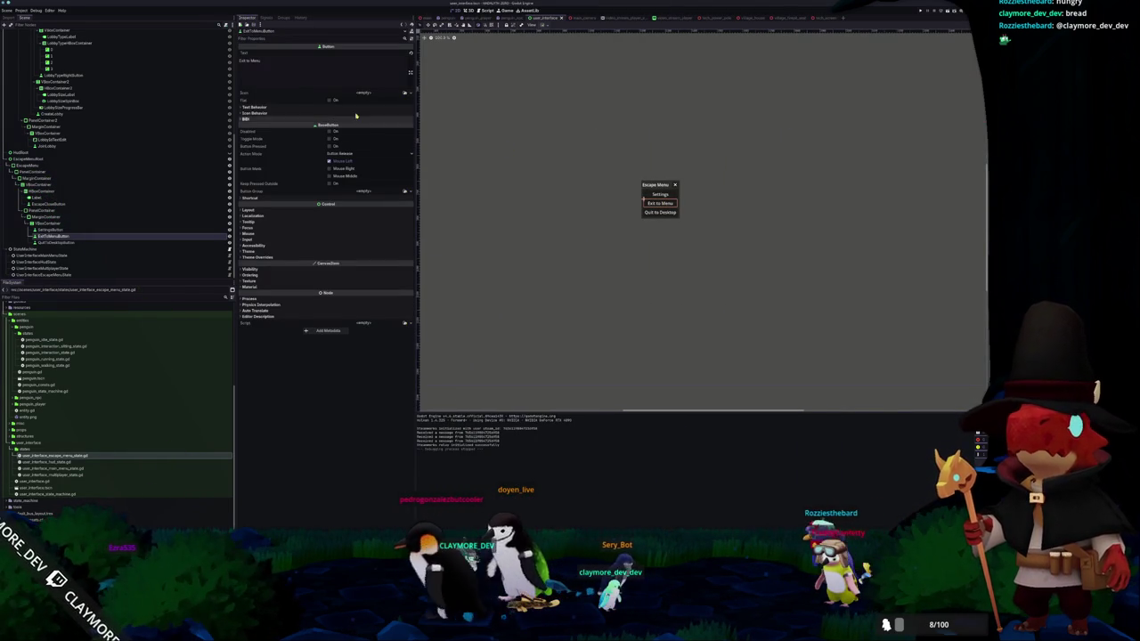
text(Quit)
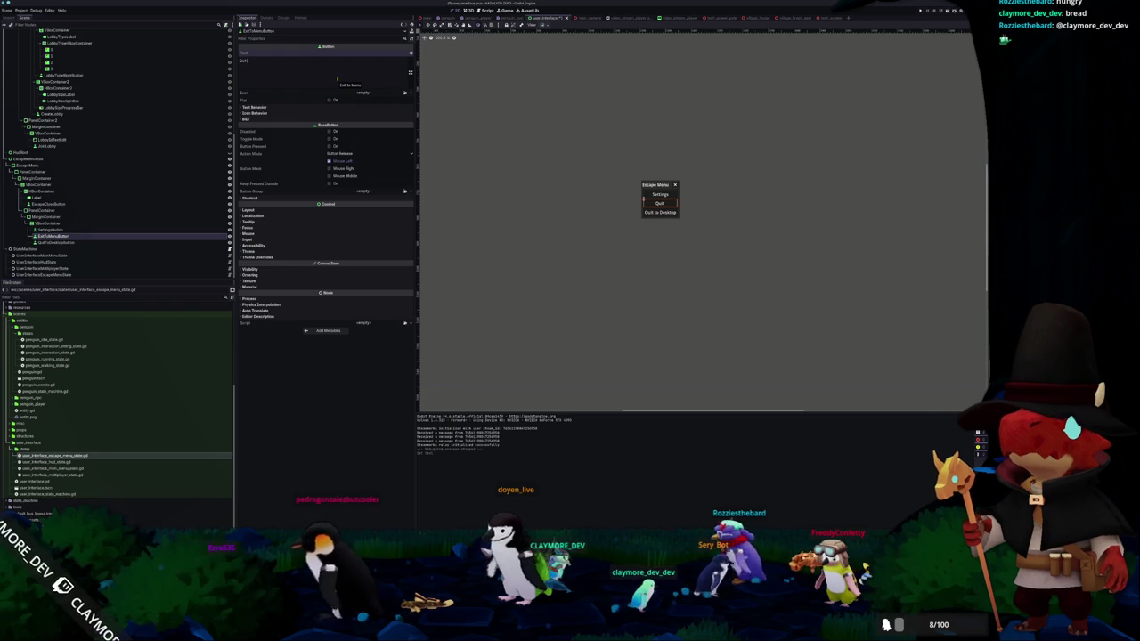
text( to Menu)
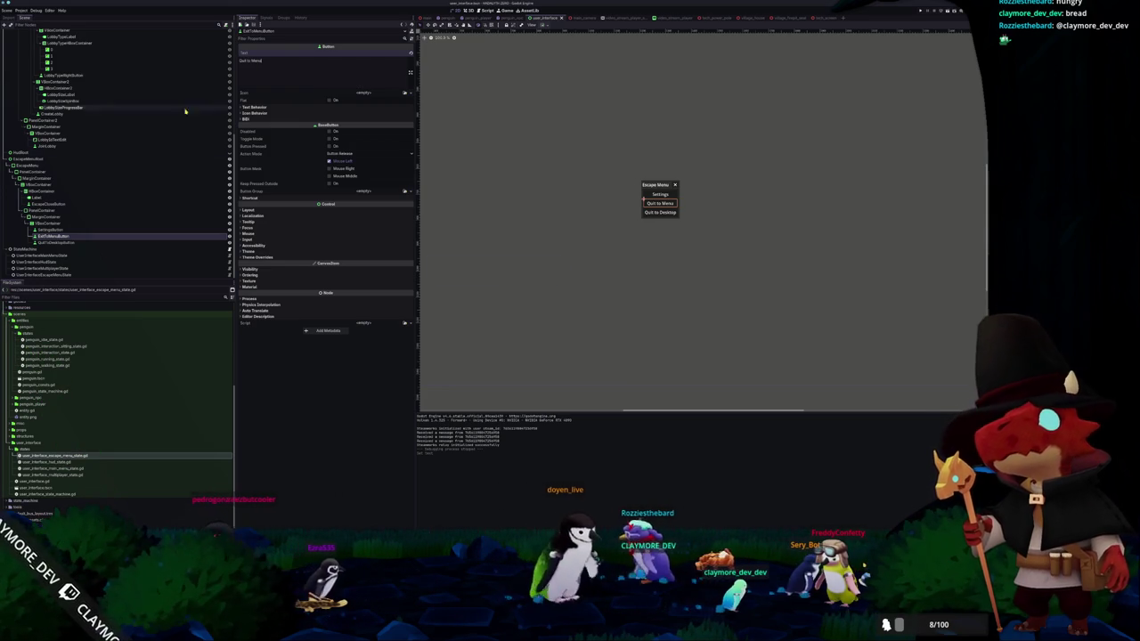
click(53, 243)
triple_click(288, 72)
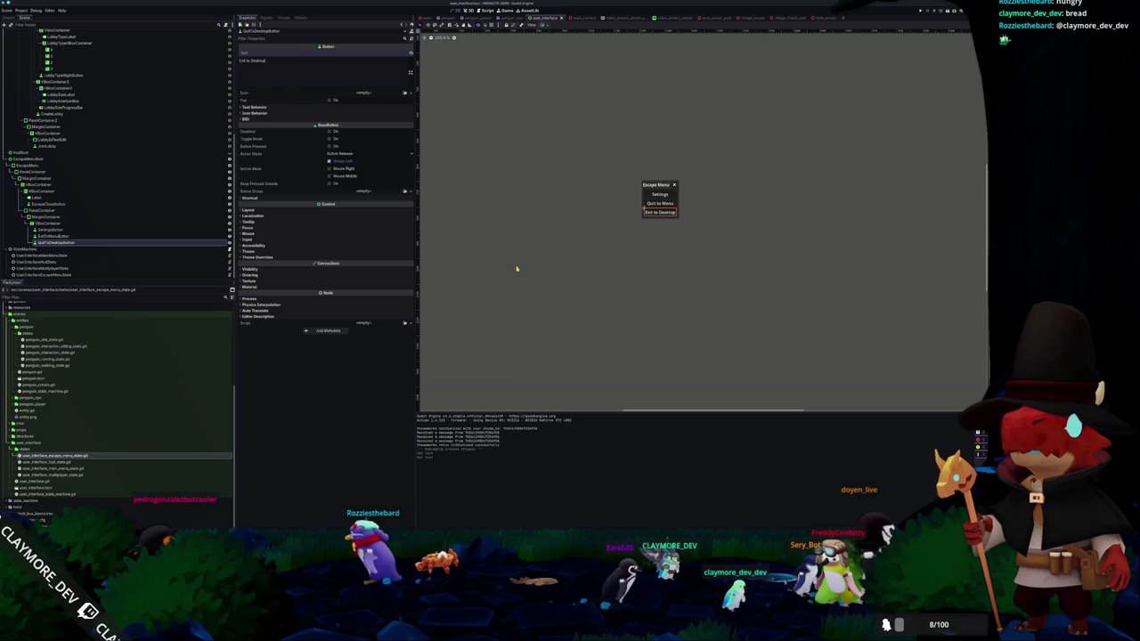
key(BackSpace)
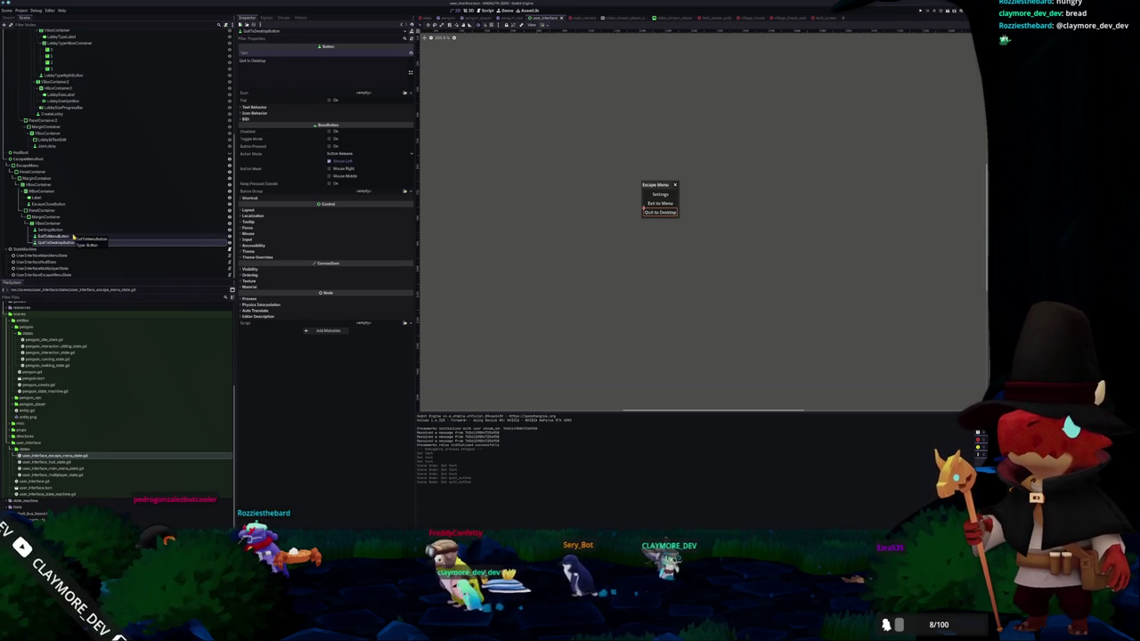
- Select the QuitToDesktopButton node, then focus user_interface_escape_menu_state.gd in VS Code
scroll(118, 217, up, 5)
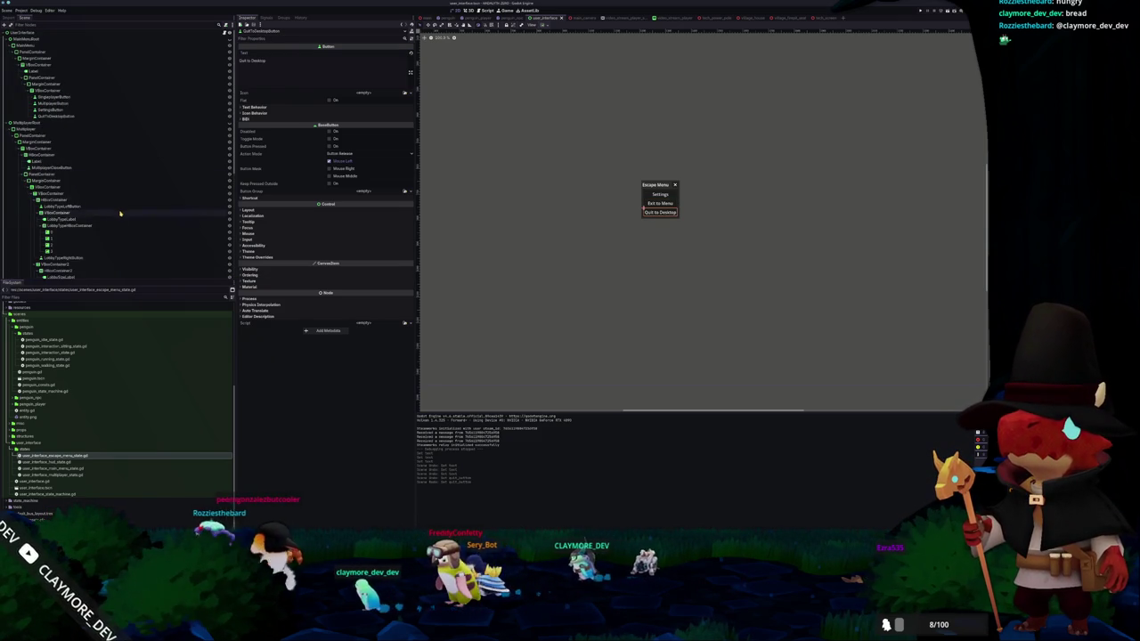
scroll(84, 255, down, 5)
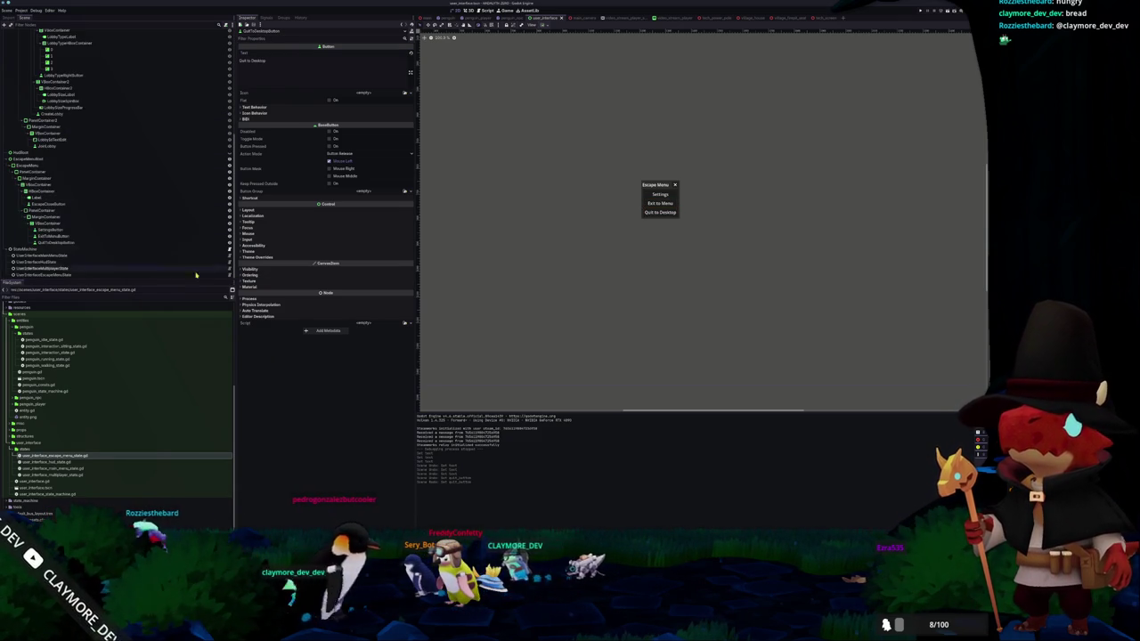
click(71, 243)
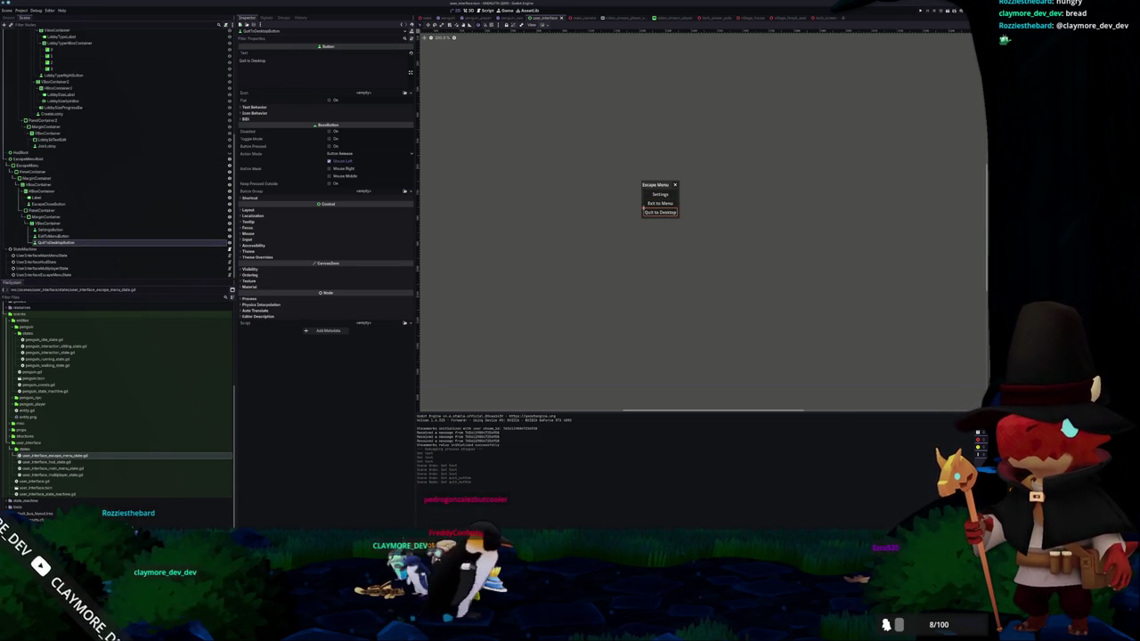
key(alt+Tab)
click(502, 291)
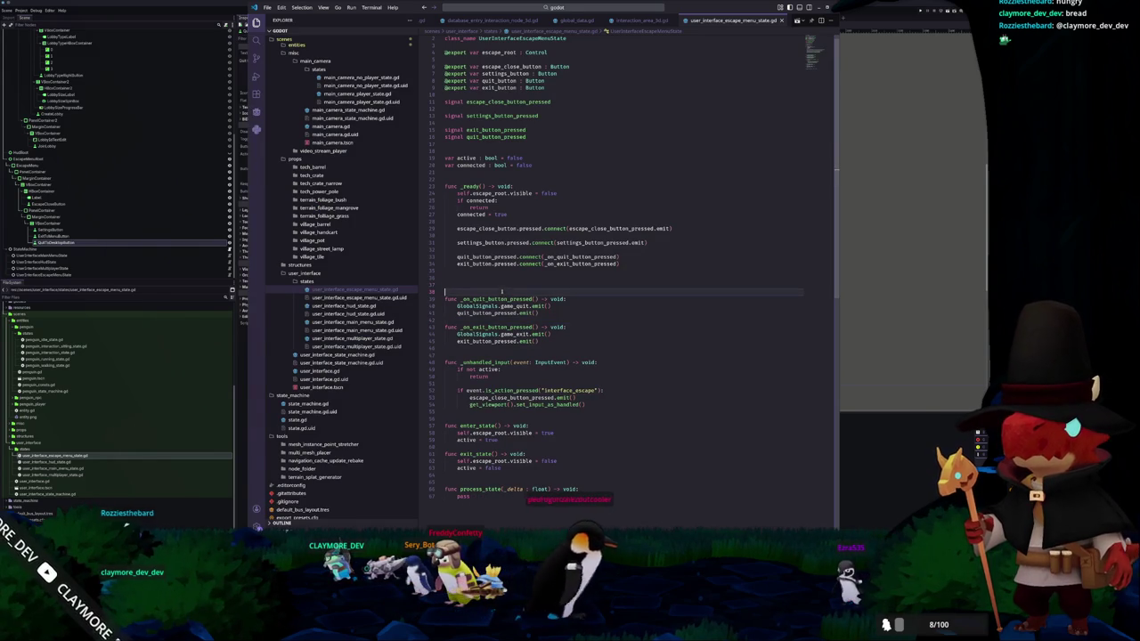
- Change line 40's signal from game_quit to game_exit and line 44's from game_exit to game_quit
double_click(522, 306)
text(ex)
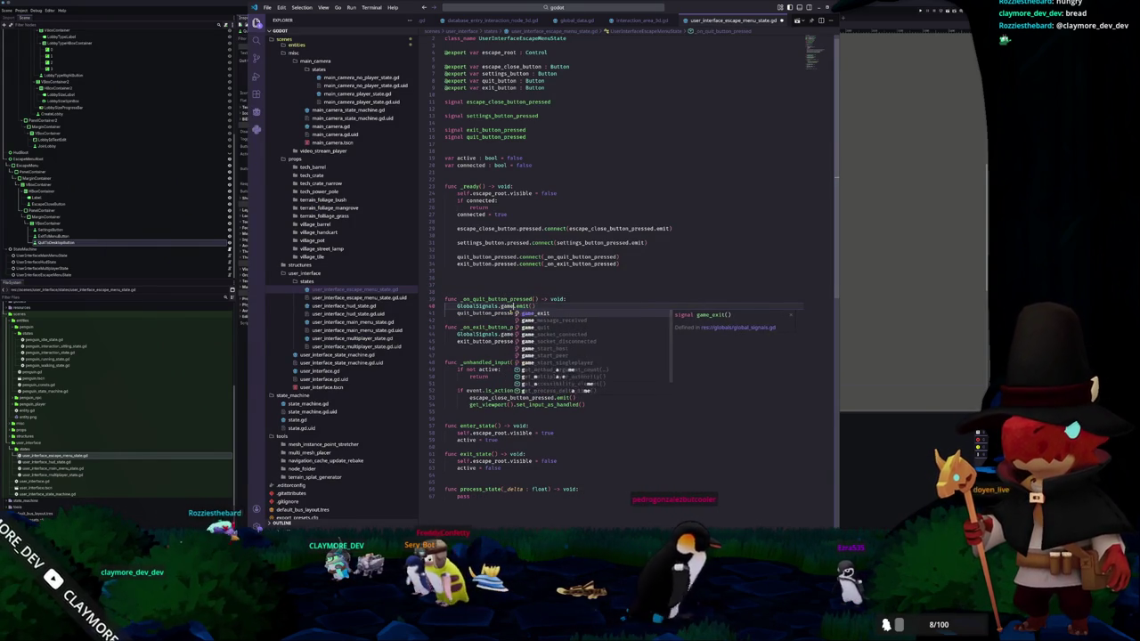
key(Return)
key(Down)
key(Down)
key(Down)
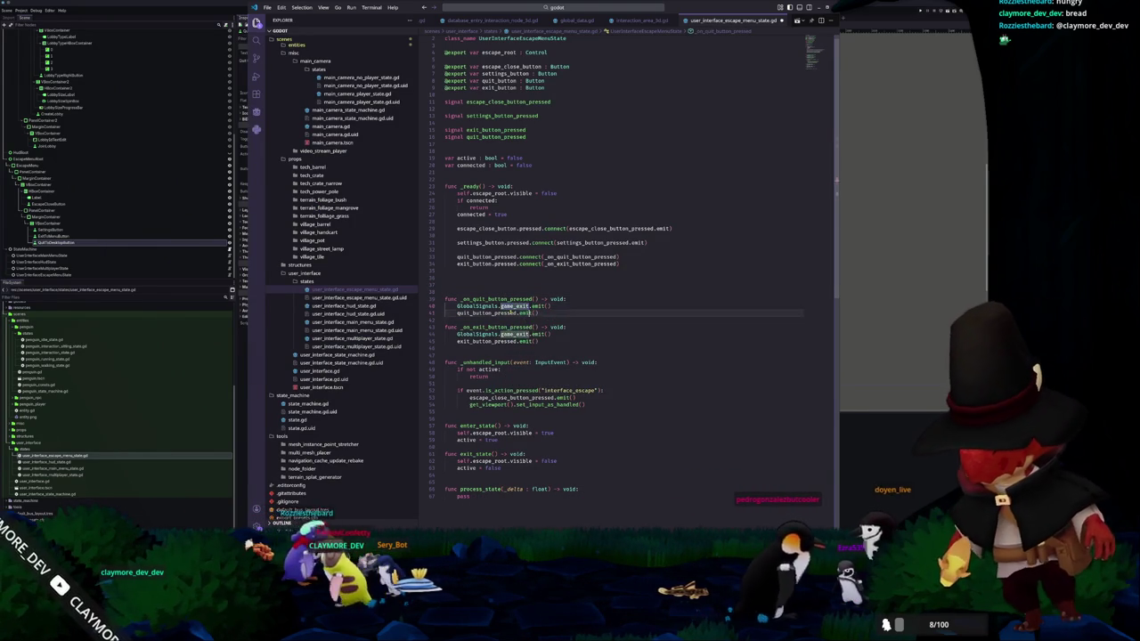
double_click(523, 334)
text(qu)
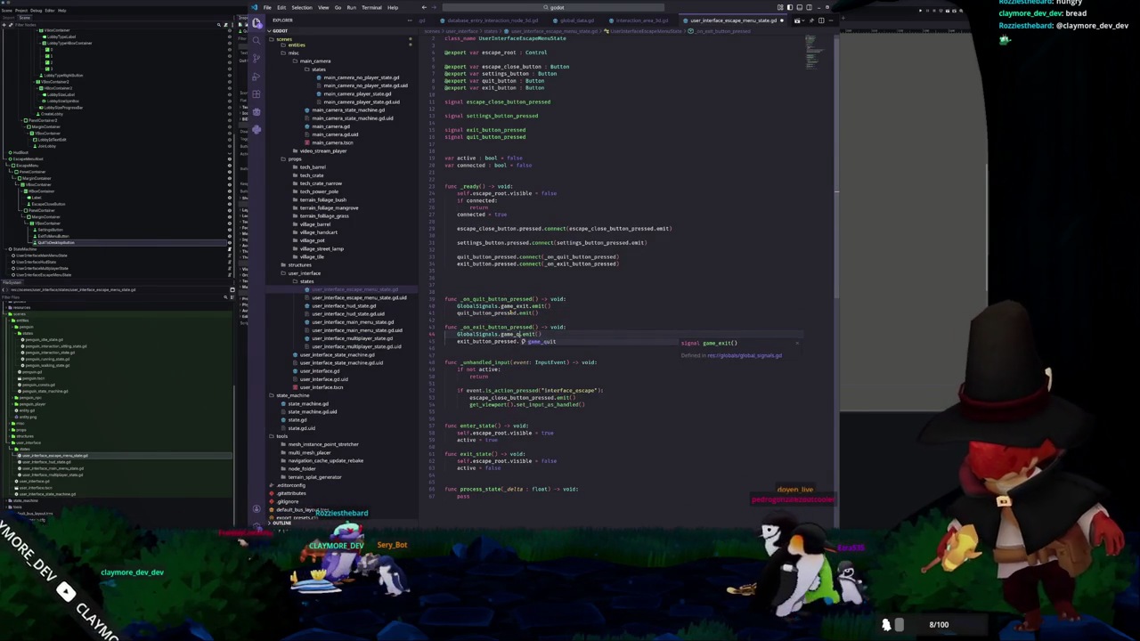
key(Return)
key(Down)
key(Down)
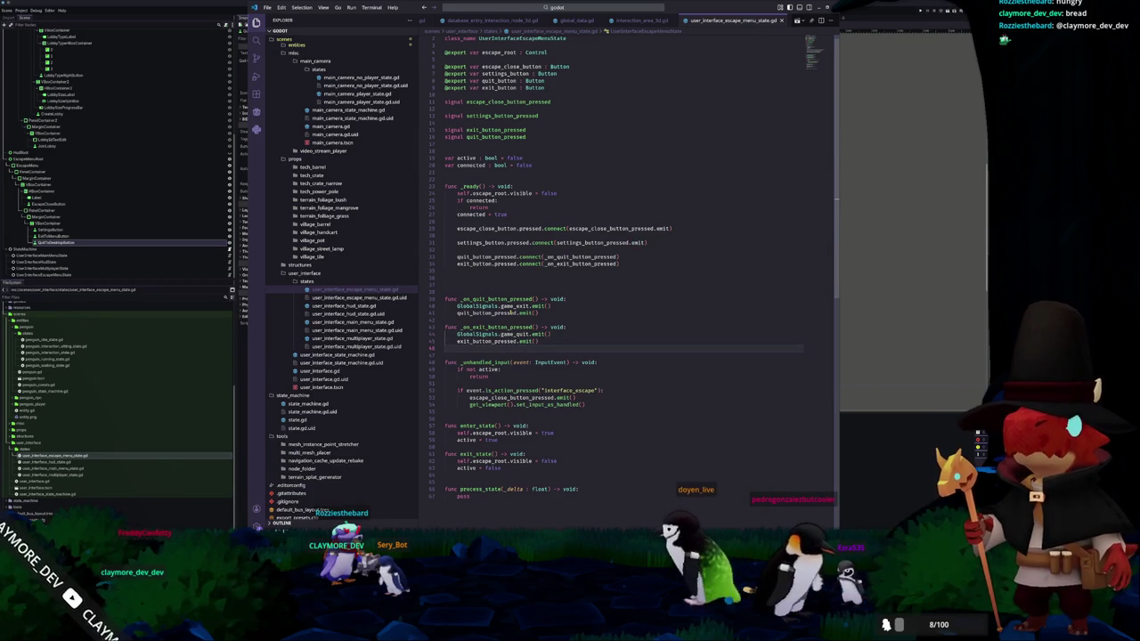
click(918, 294)
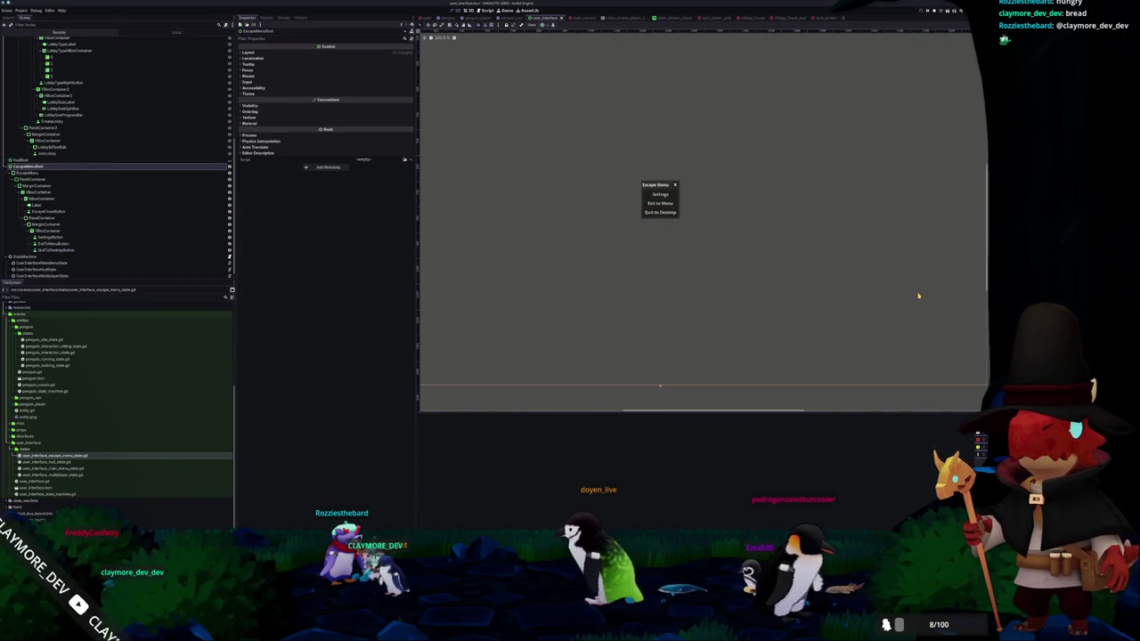
- Run a singleplayer session, open the Escape Menu, Exit to Menu, then reopen it in play
key(F5)
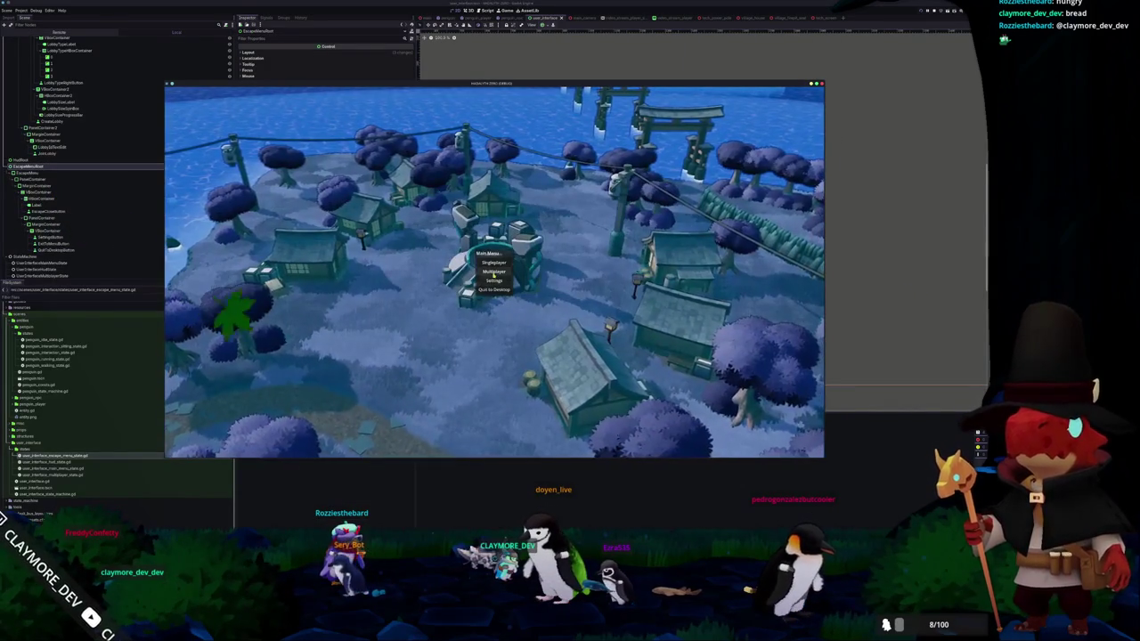
click(494, 272)
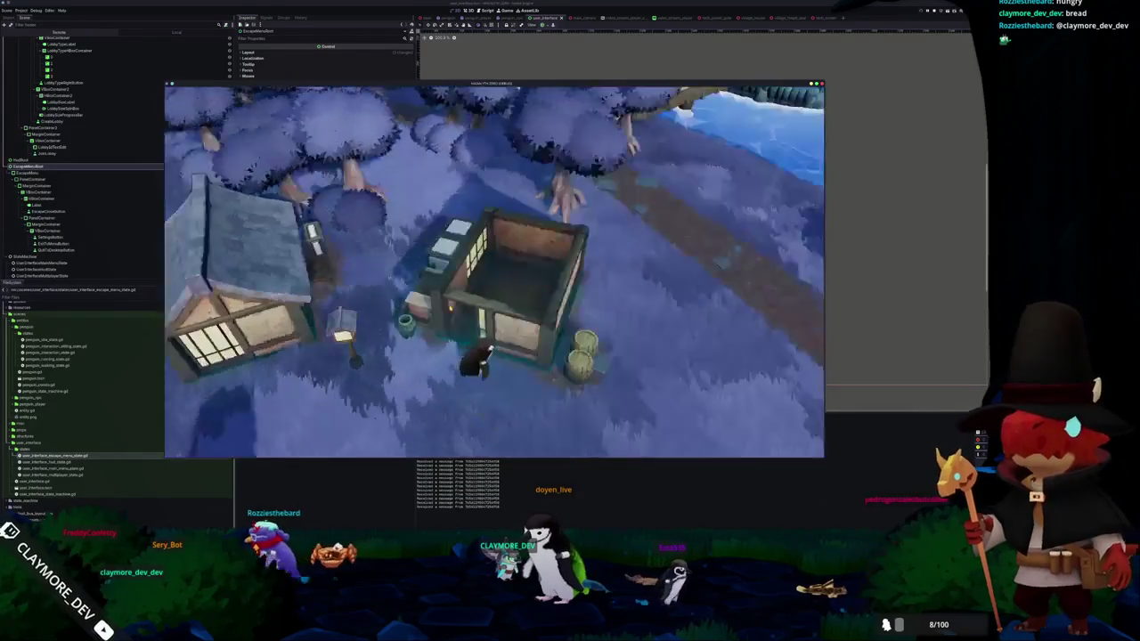
key(Escape)
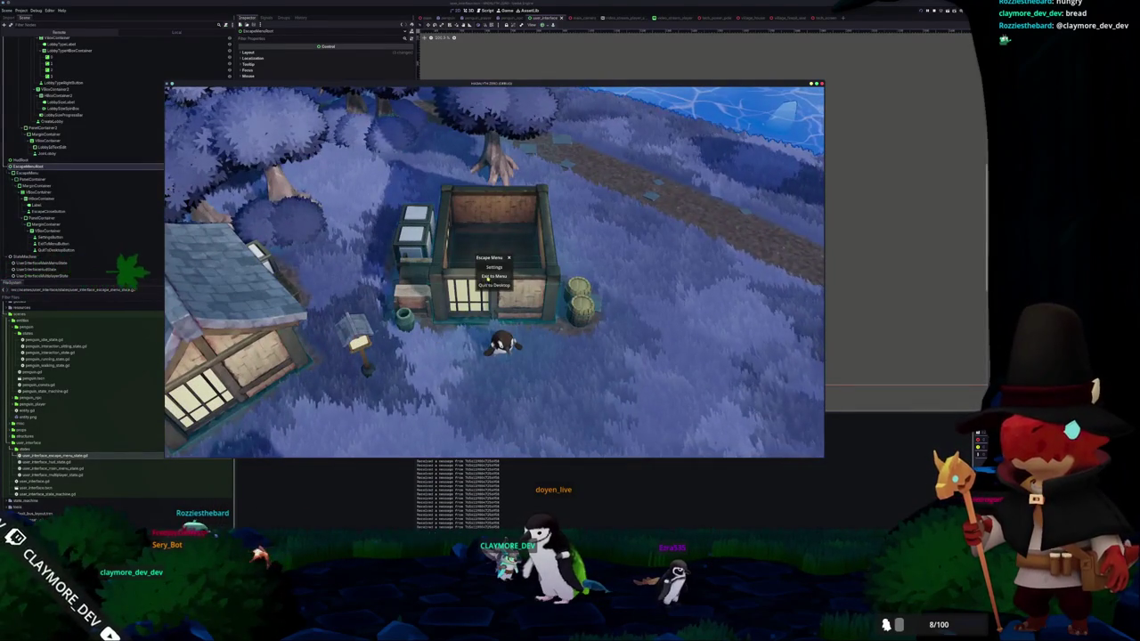
click(489, 278)
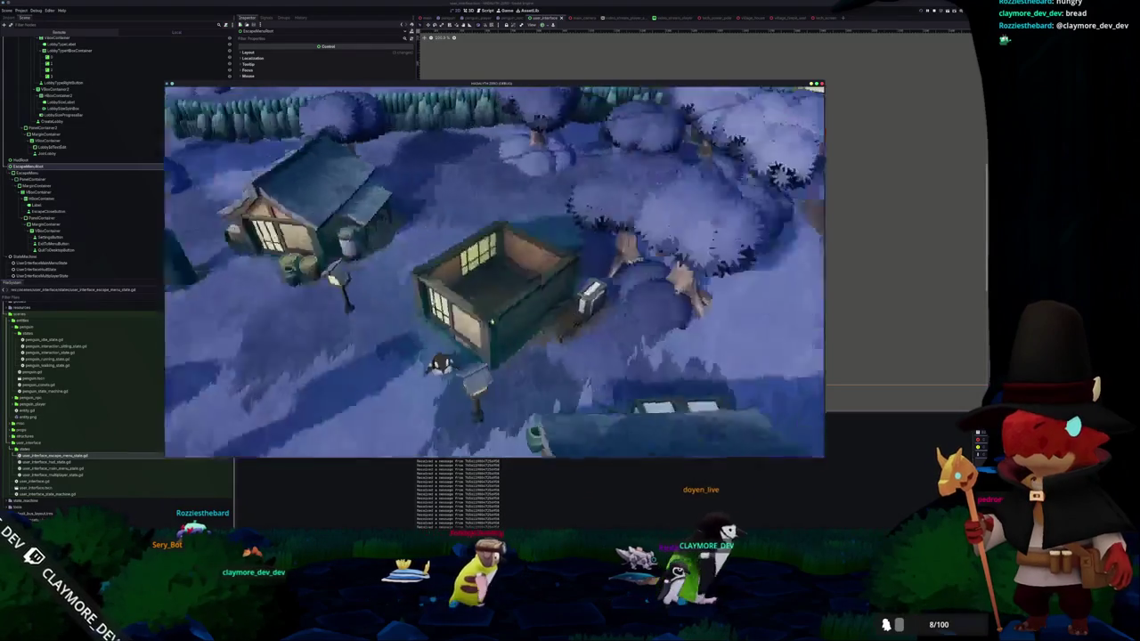
key(Escape)
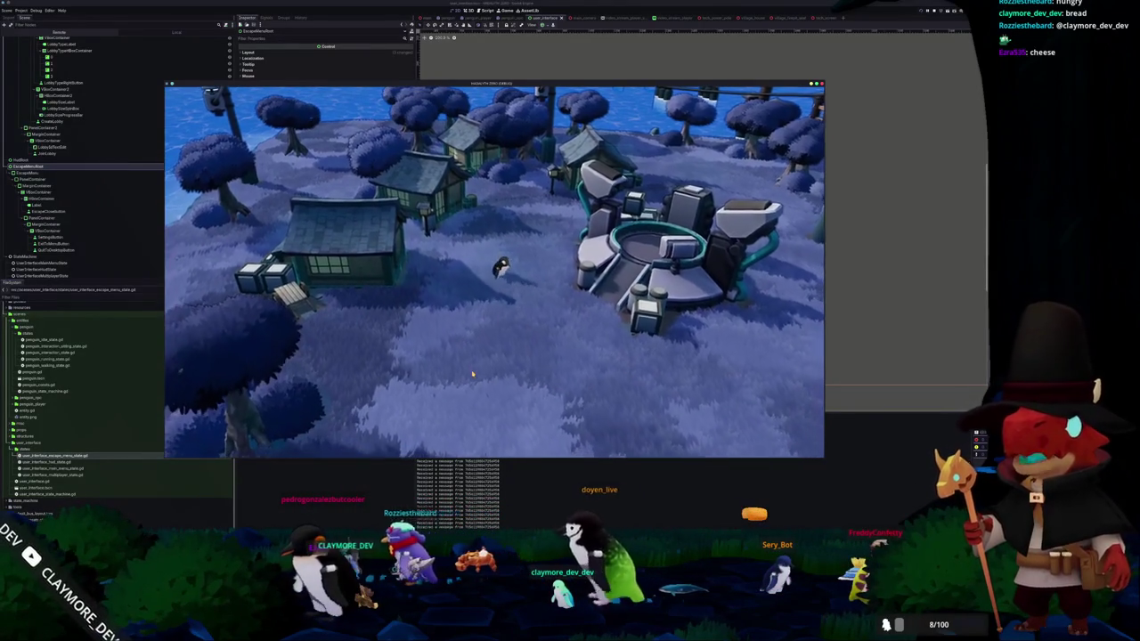
key(alt+Tab)
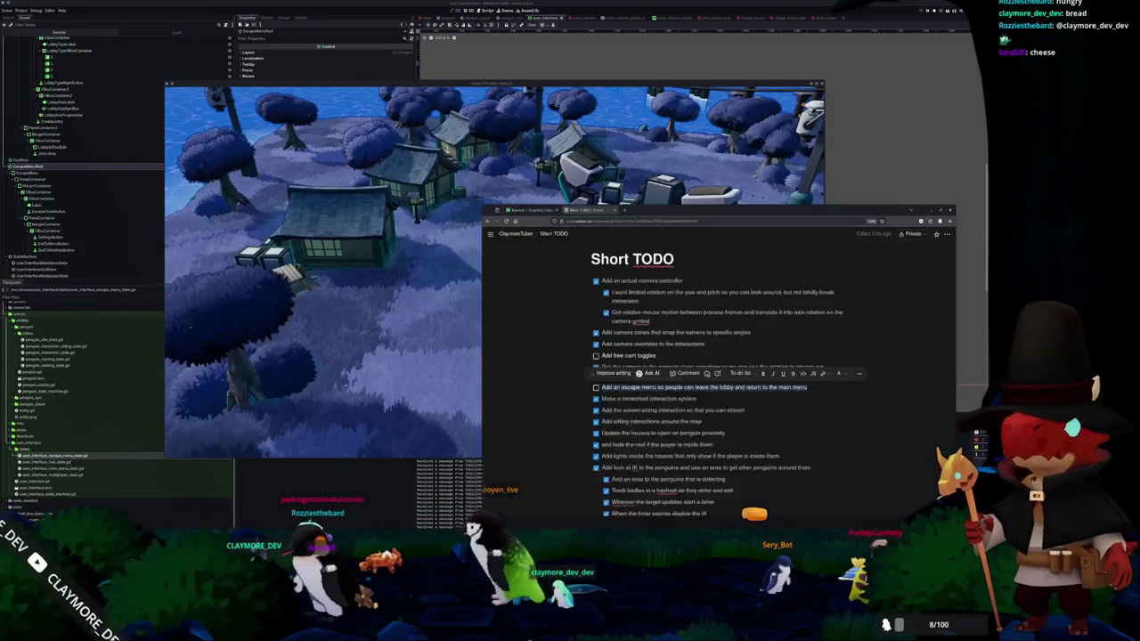
- Tick off 'Add an escape menu' on the Short TODO list and return to the game
key(ctrl+Return)
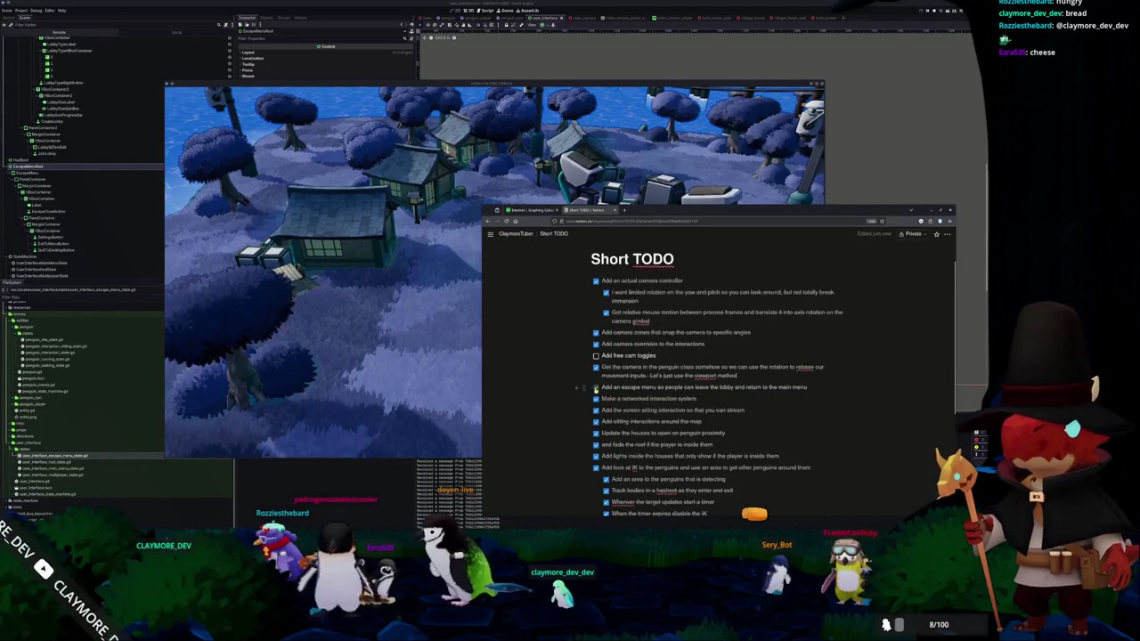
key(alt+Tab)
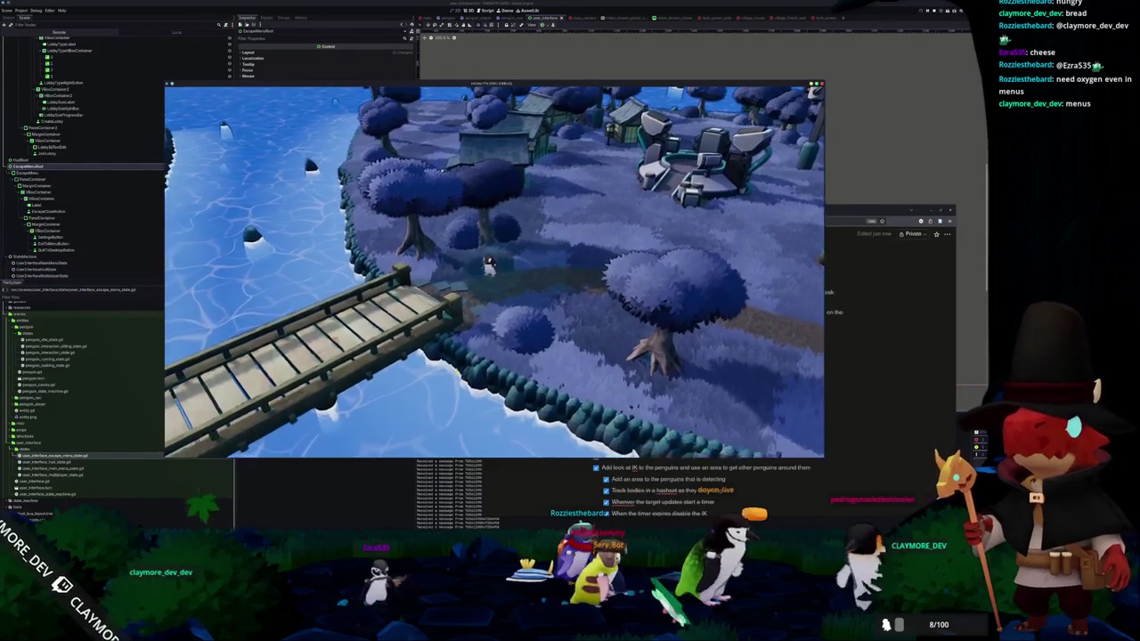
- Exit to the main menu, relaunch the game, back out of the Multiplayer lobby, and stop it
click(498, 276)
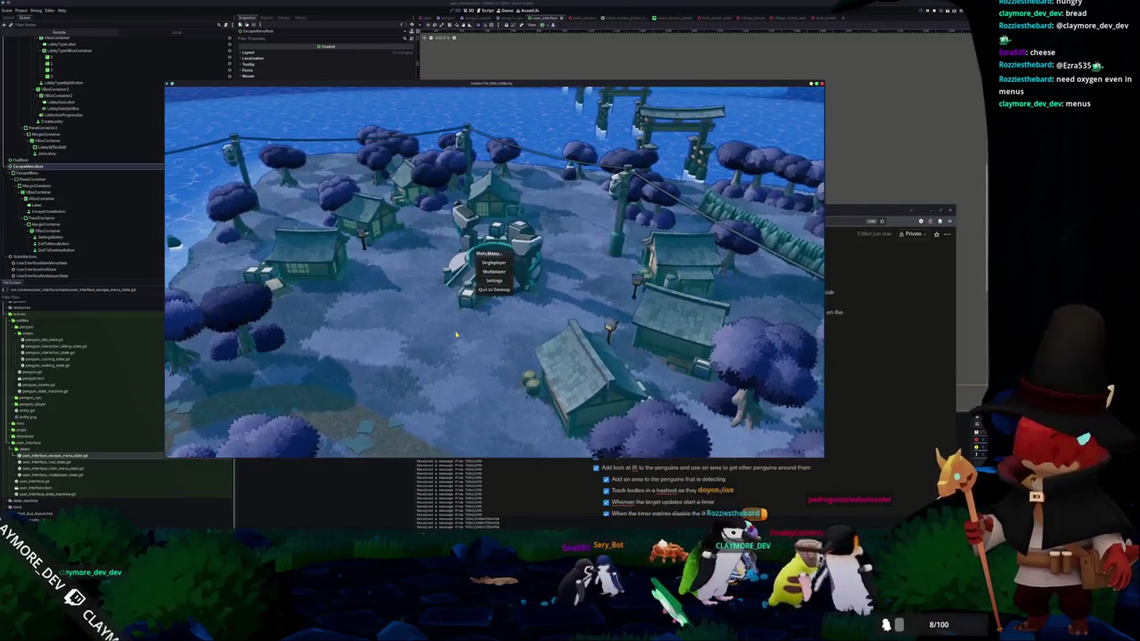
key(F8)
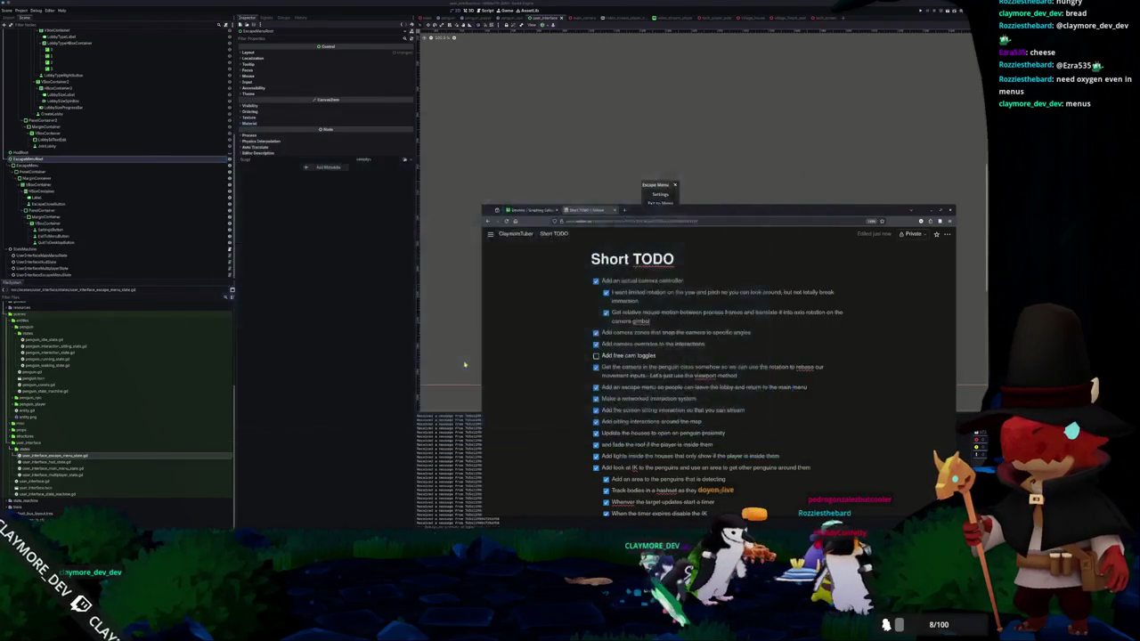
key(F5)
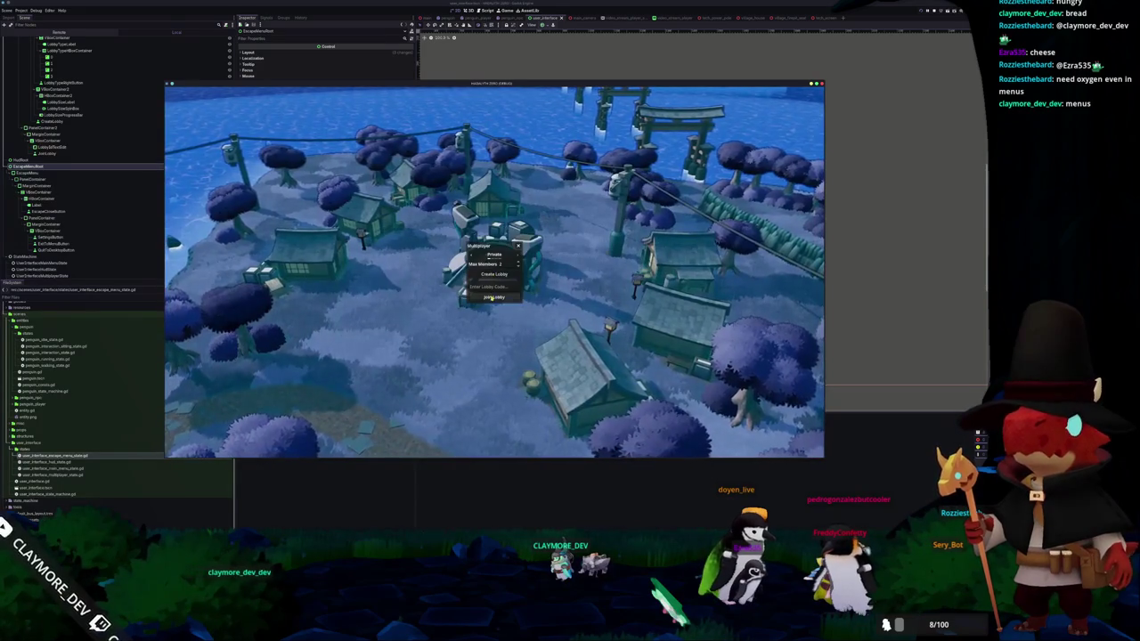
key(Escape)
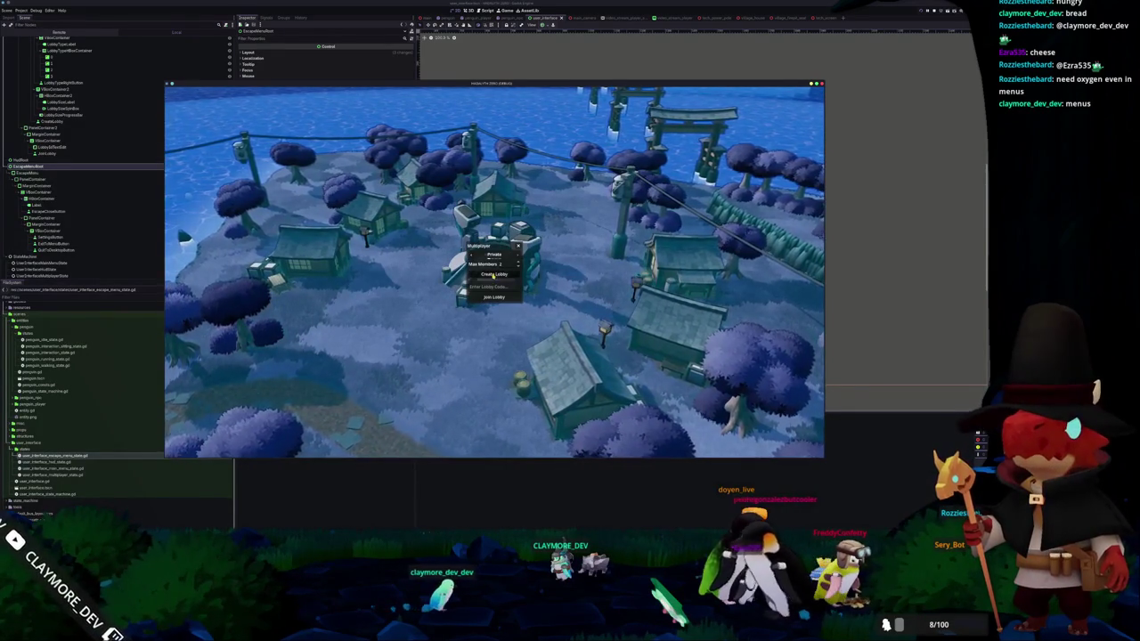
key(Escape)
key(F8)
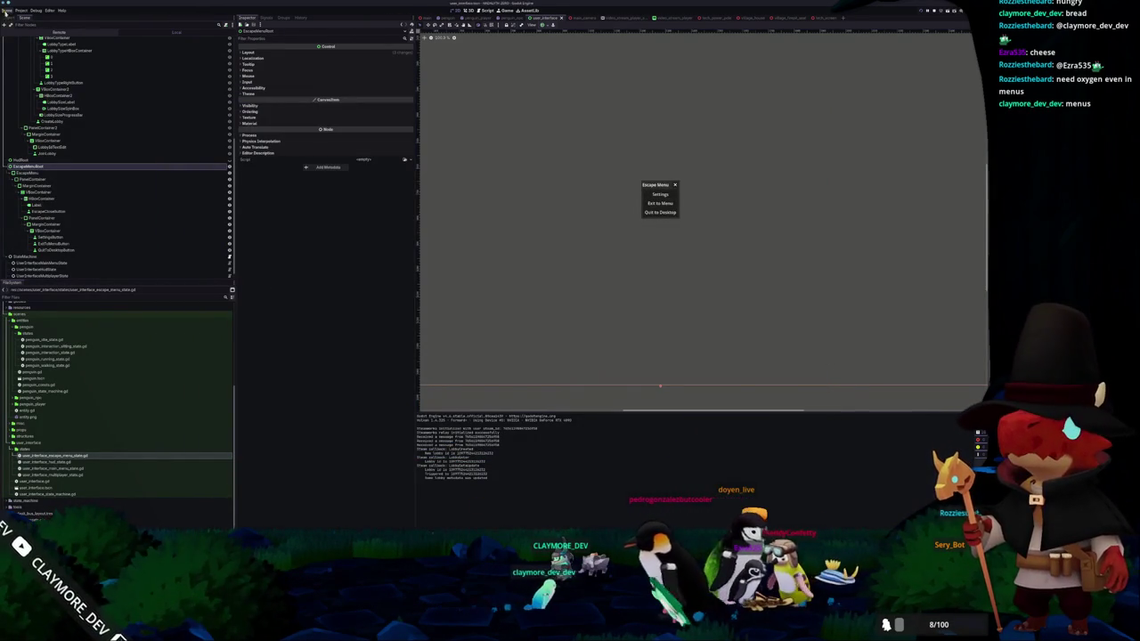
- Export all presets as Debug builds from Project > Export and close the dialog when finished
click(20, 12)
click(26, 40)
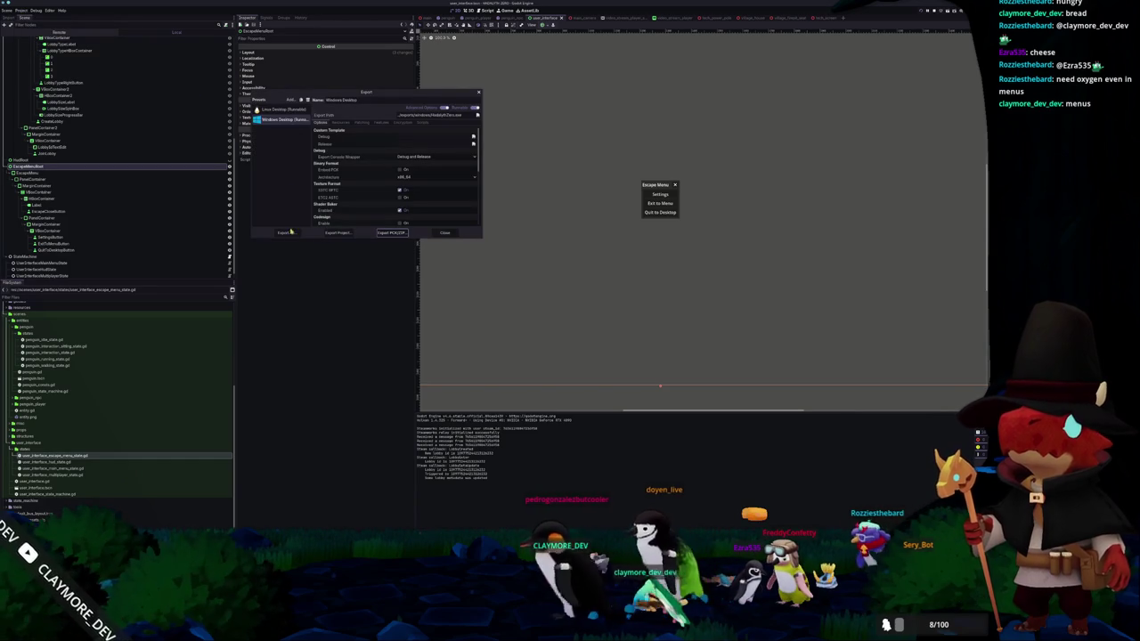
click(288, 233)
click(493, 281)
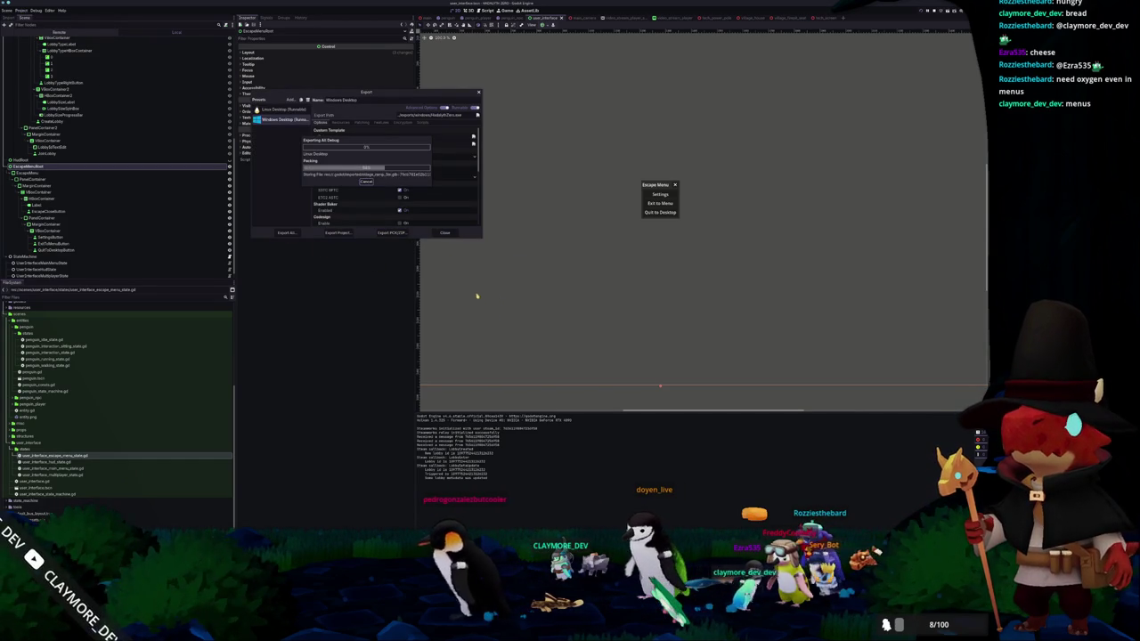
click(446, 233)
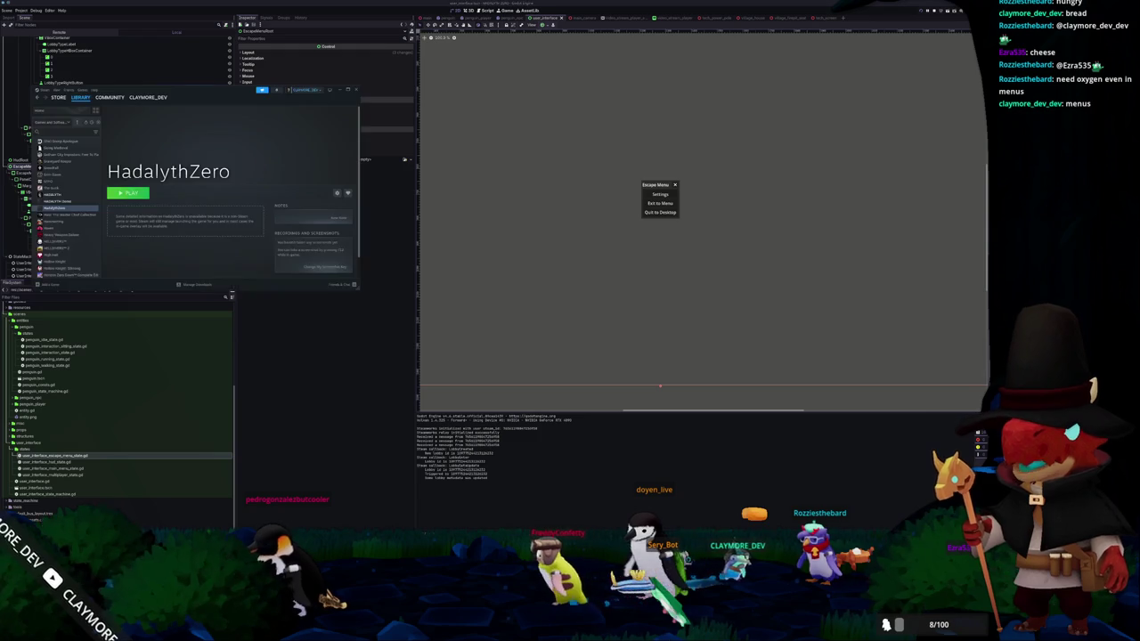
- Start HadalythZero with Play in the Steam library
click(128, 194)
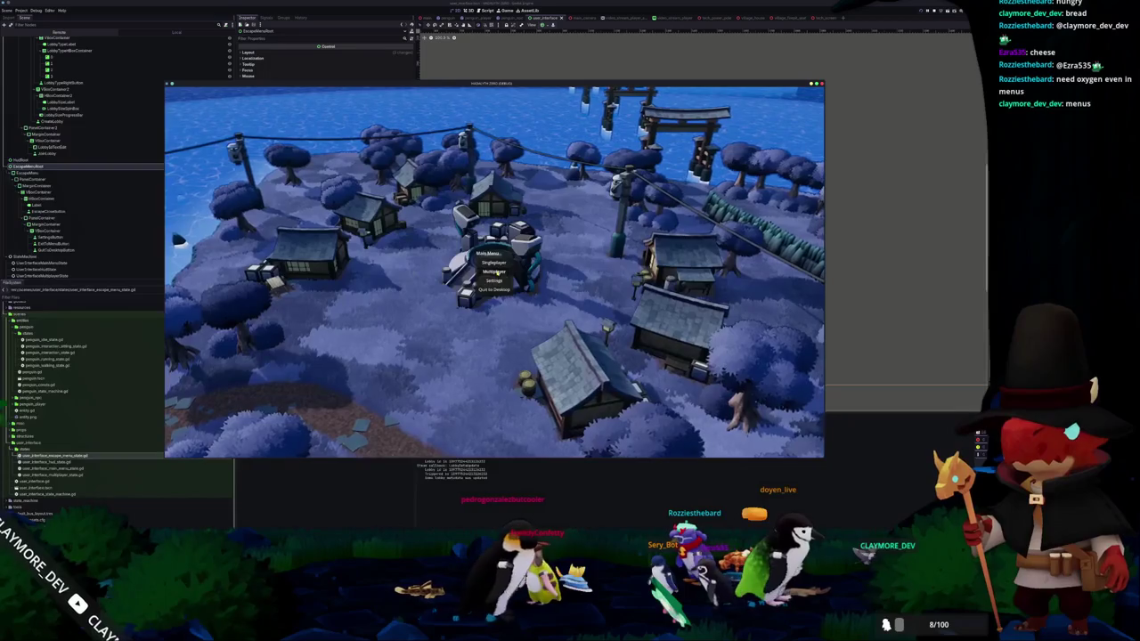
- Join multiplayer, place the two game windows side by side, and walk the penguin around
click(495, 271)
drag(624, 86, 356, 86)
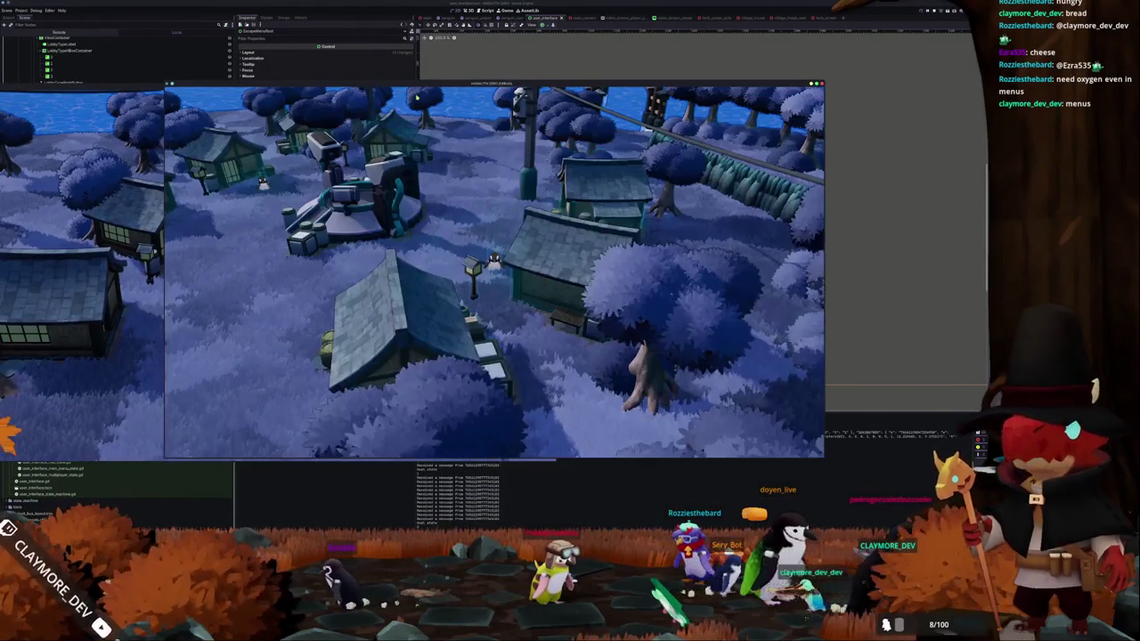
drag(416, 94, 694, 87)
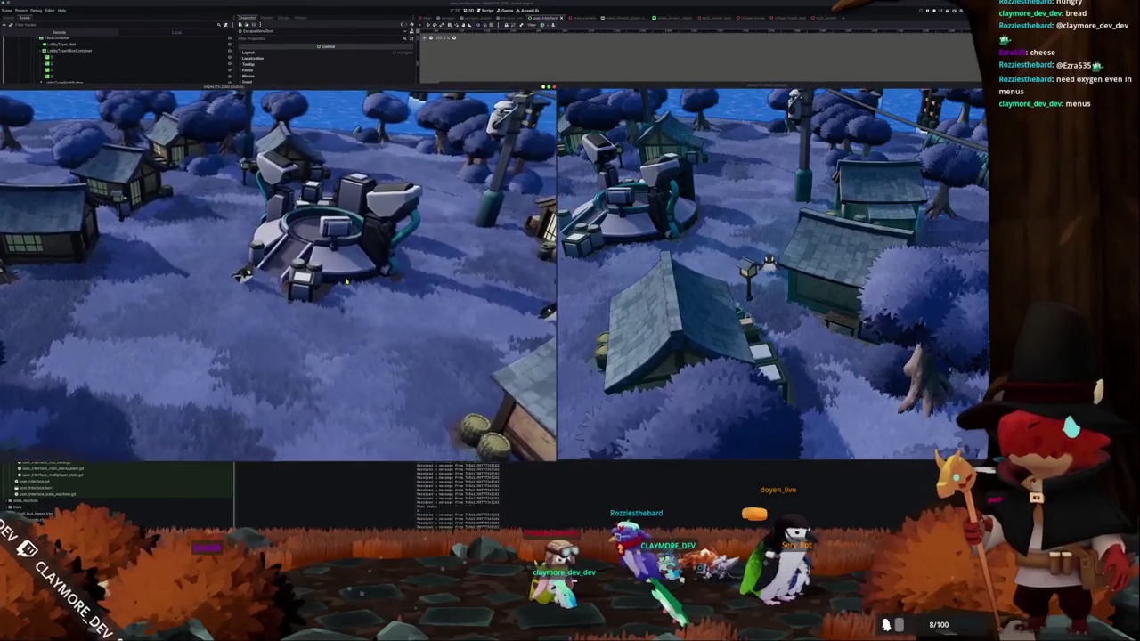
key(d)
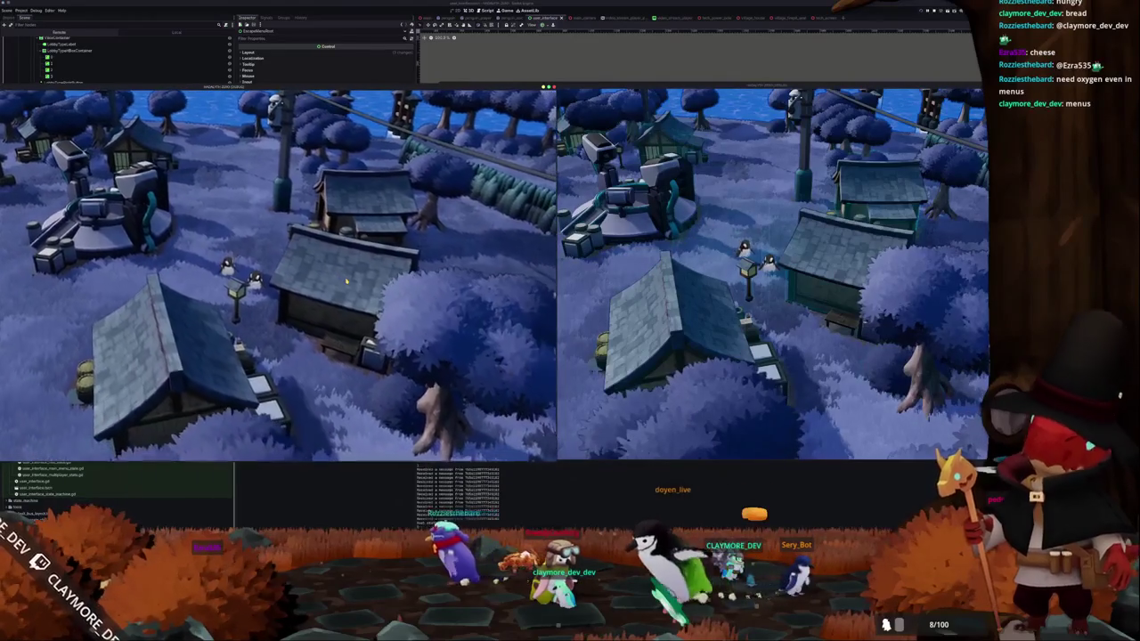
key(a)
key(w)
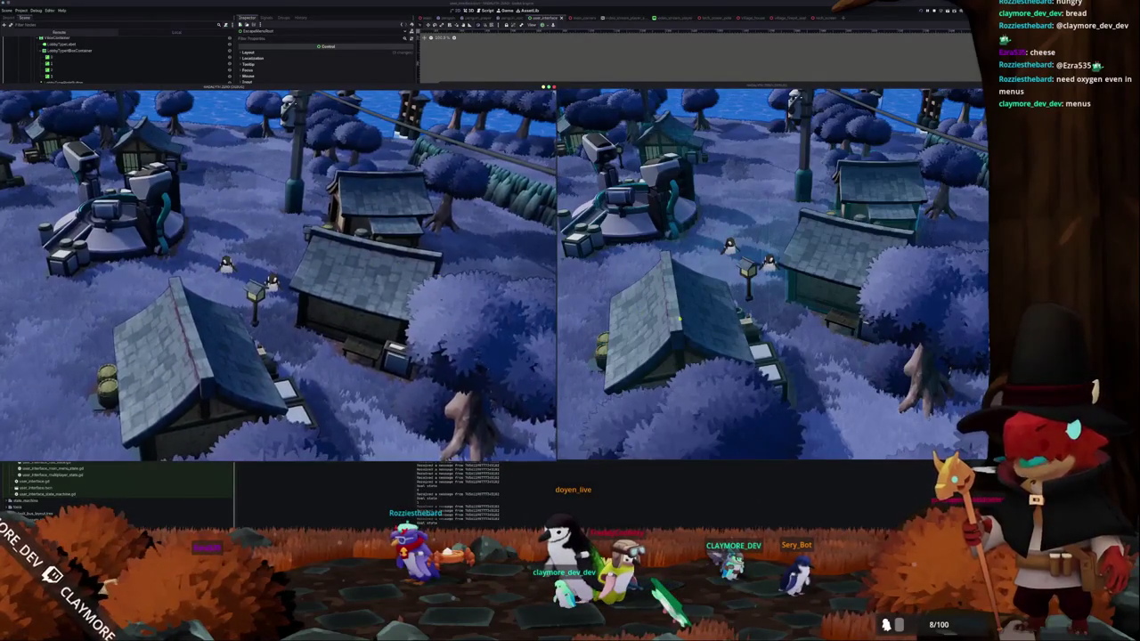
- Leave the game through the Escape Menu's Exit to Menu, triggering the look-at manager error
key(Escape)
click(762, 279)
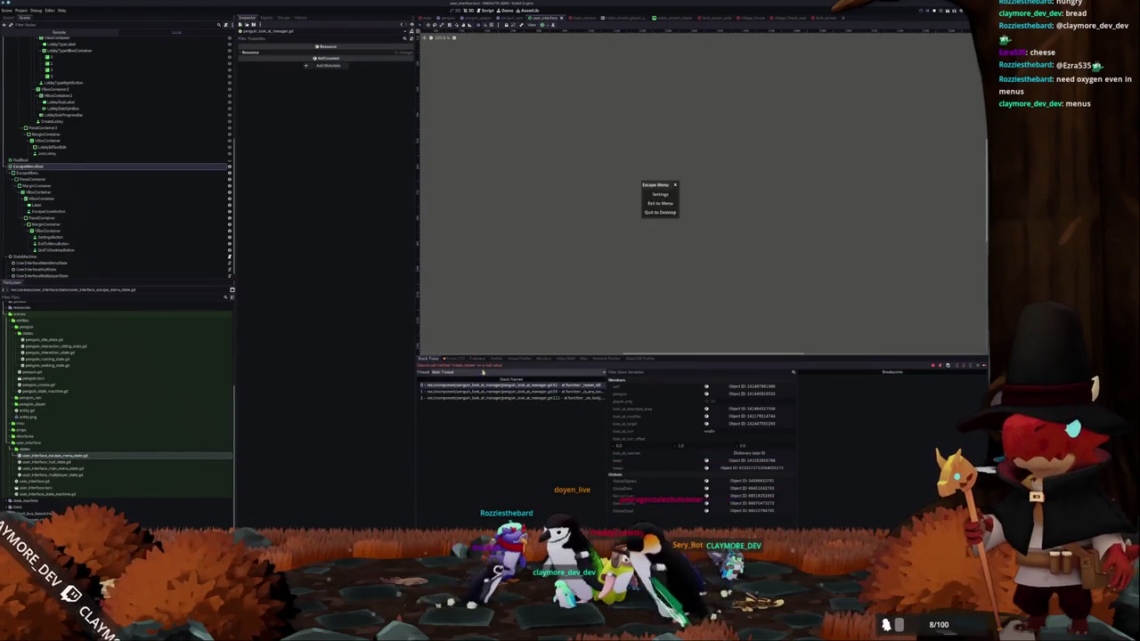
click(545, 387)
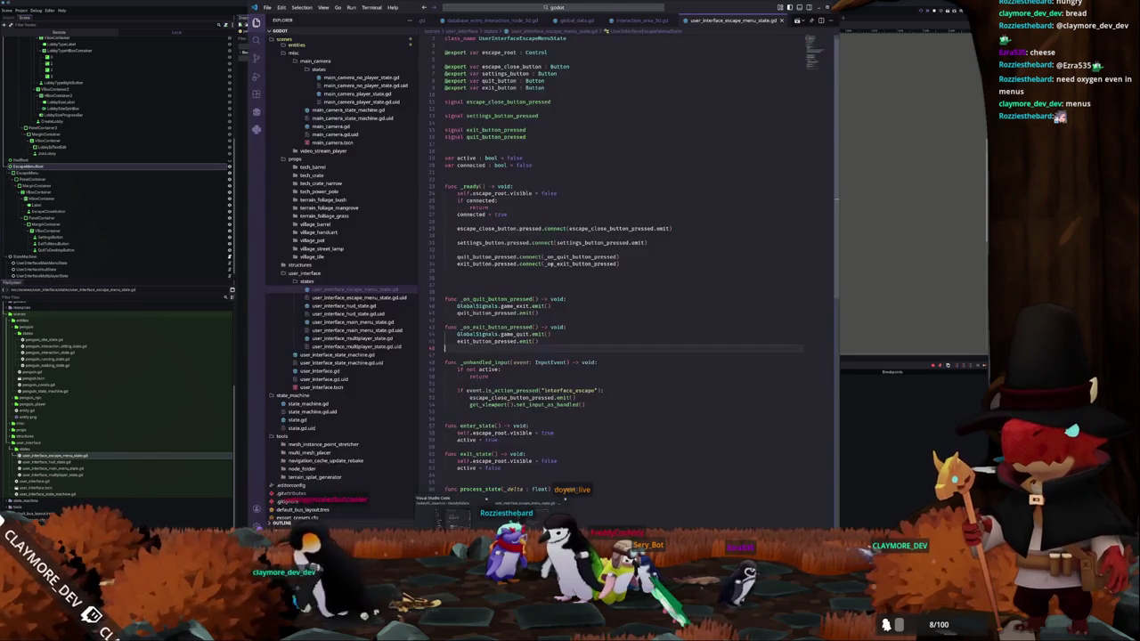
- Quick-open penguin_look_at_manager.gd and place the cursor at the end of line 82
click(598, 12)
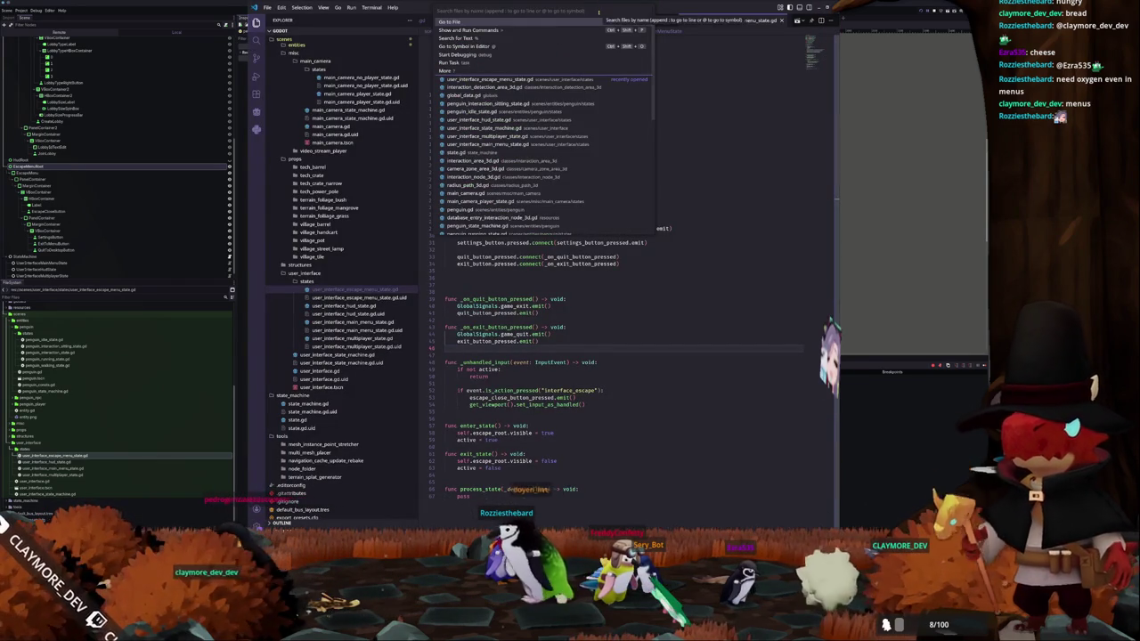
text(penguin_look)
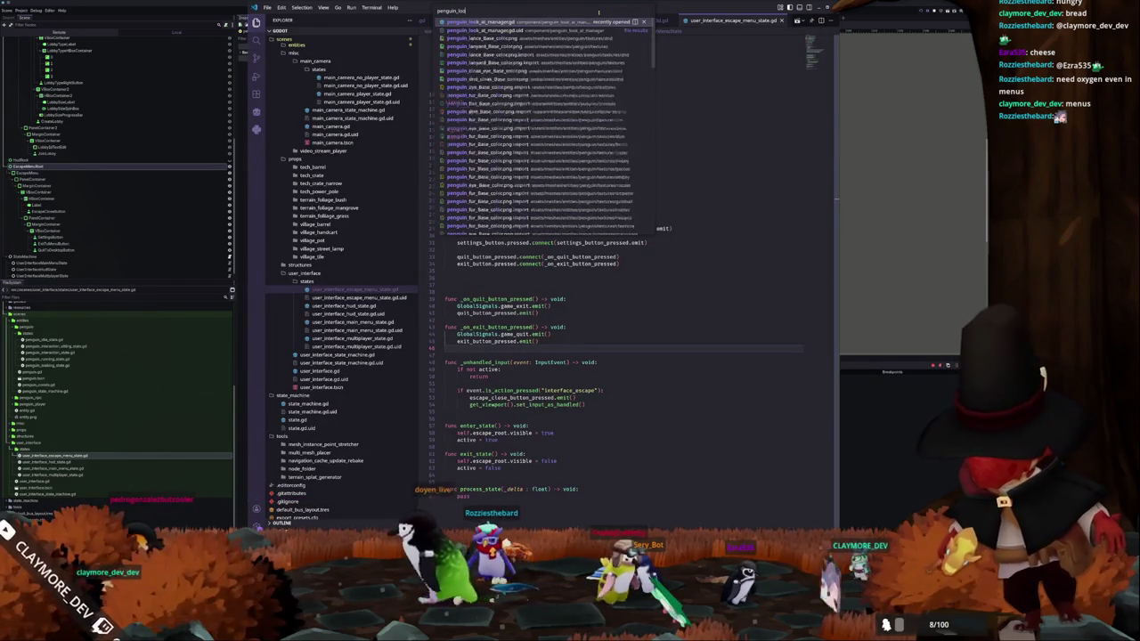
key(Return)
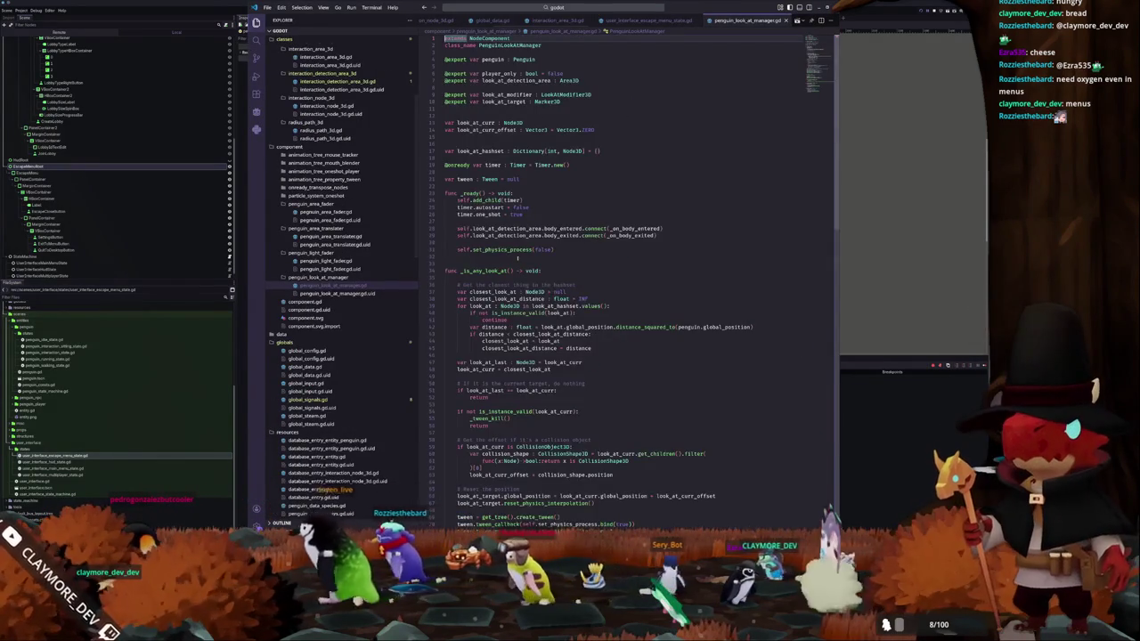
scroll(623, 267, down, 10)
click(479, 308)
click(571, 283)
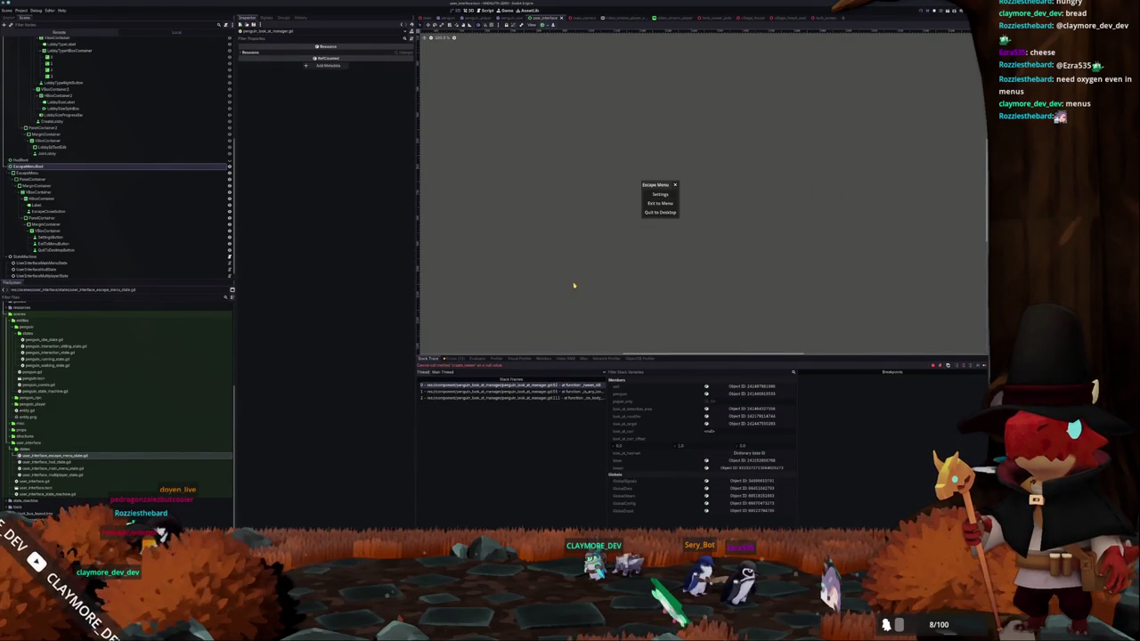
- Check the error in the Godot debugger, then go to the _tween_kill function definition
key(alt+Tab)
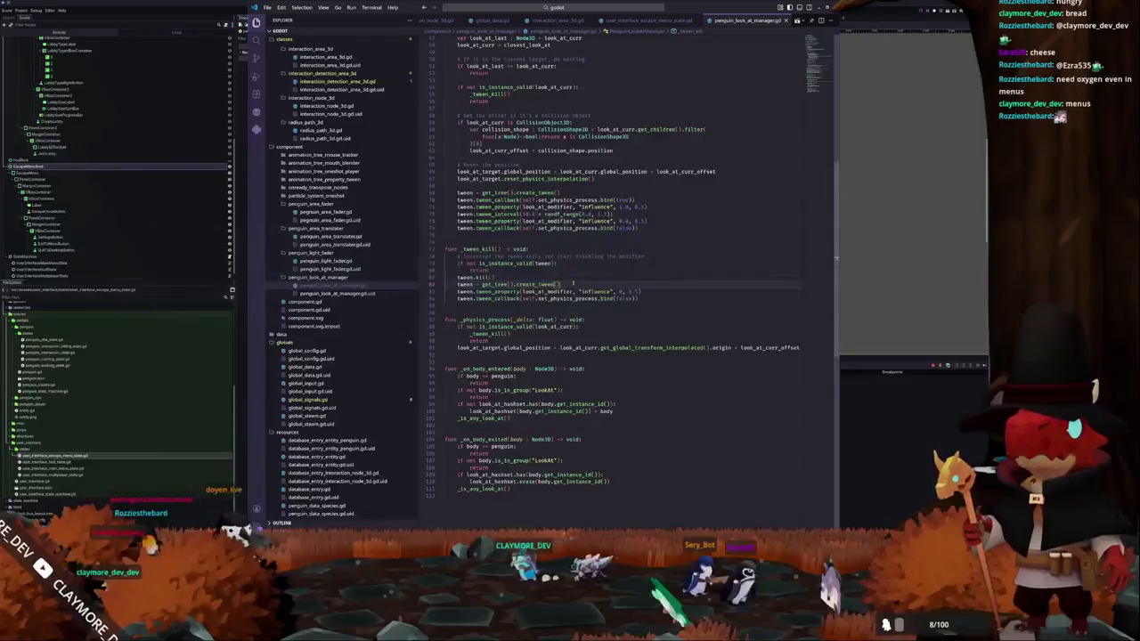
key(alt+Tab)
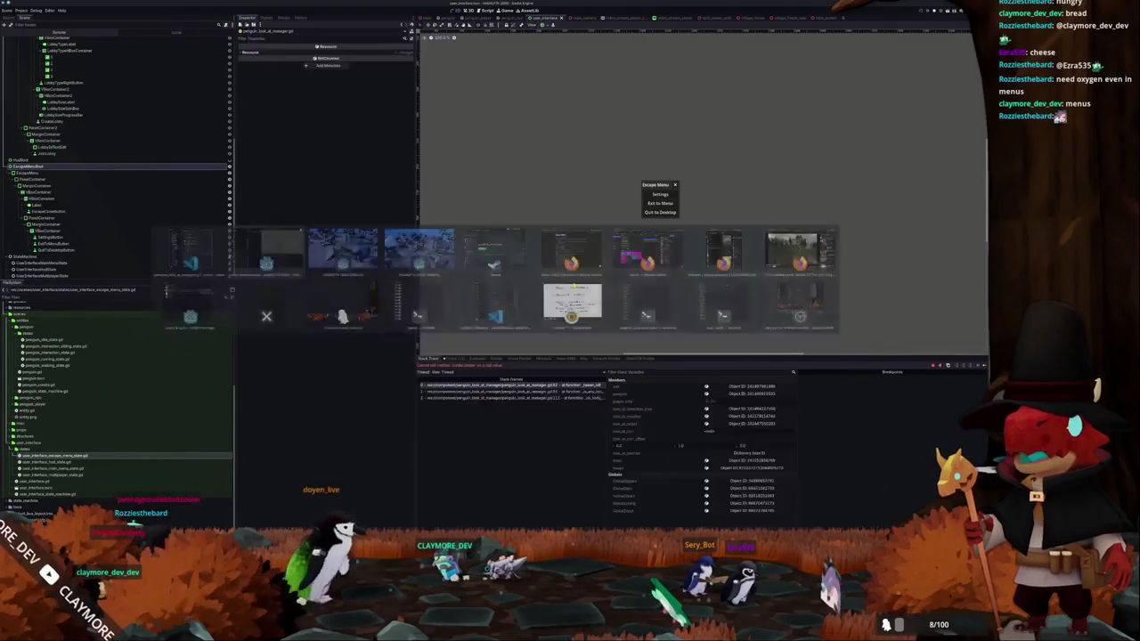
key(alt+Tab)
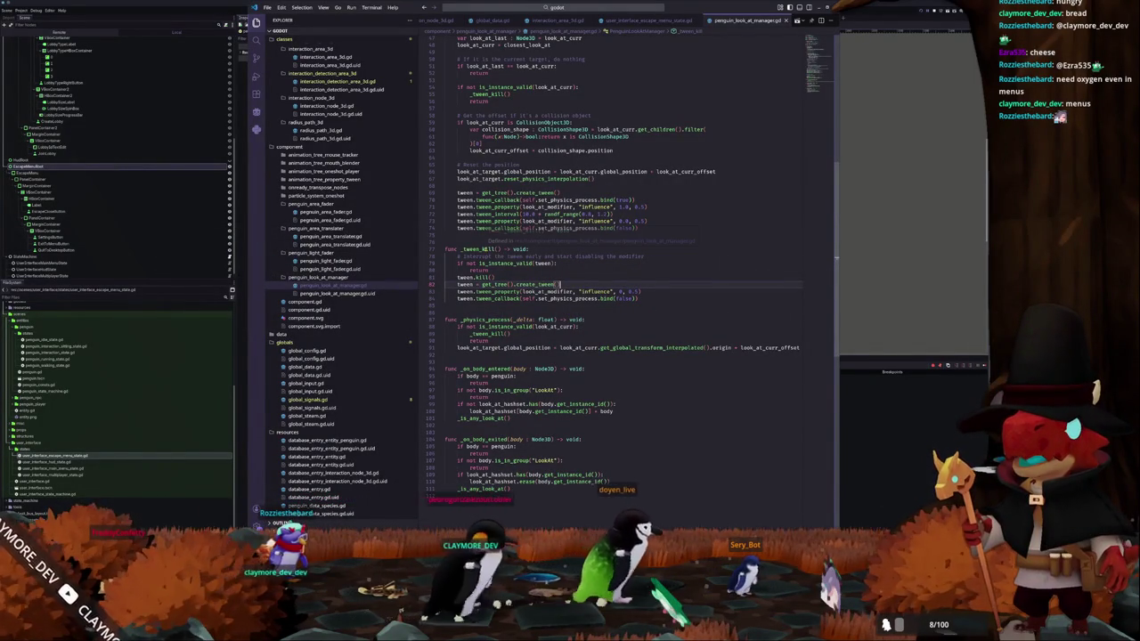
ctrl+click(486, 333)
- Review the _tween_kill code and the get_tree documentation
scroll(700, 288, up, 15)
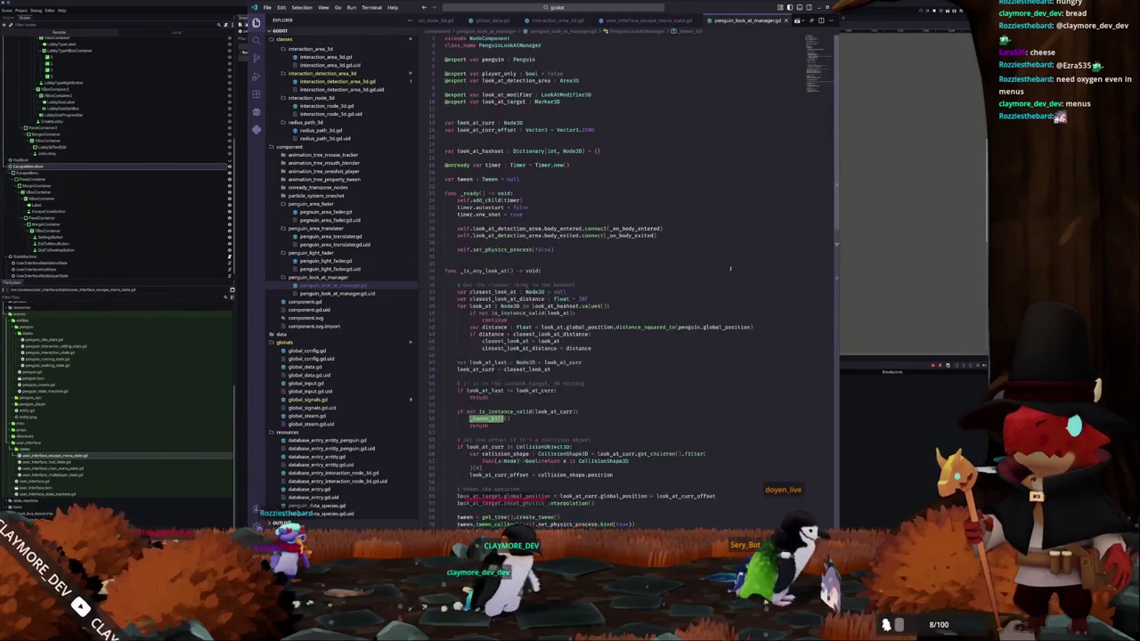
scroll(736, 261, down, 15)
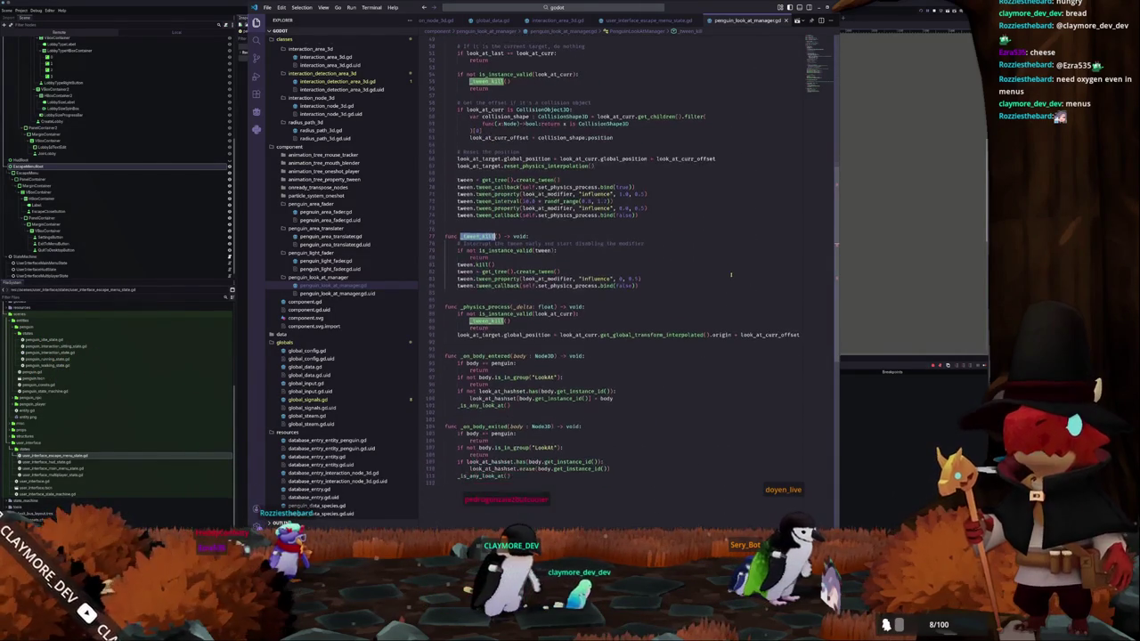
scroll(730, 274, down, 2)
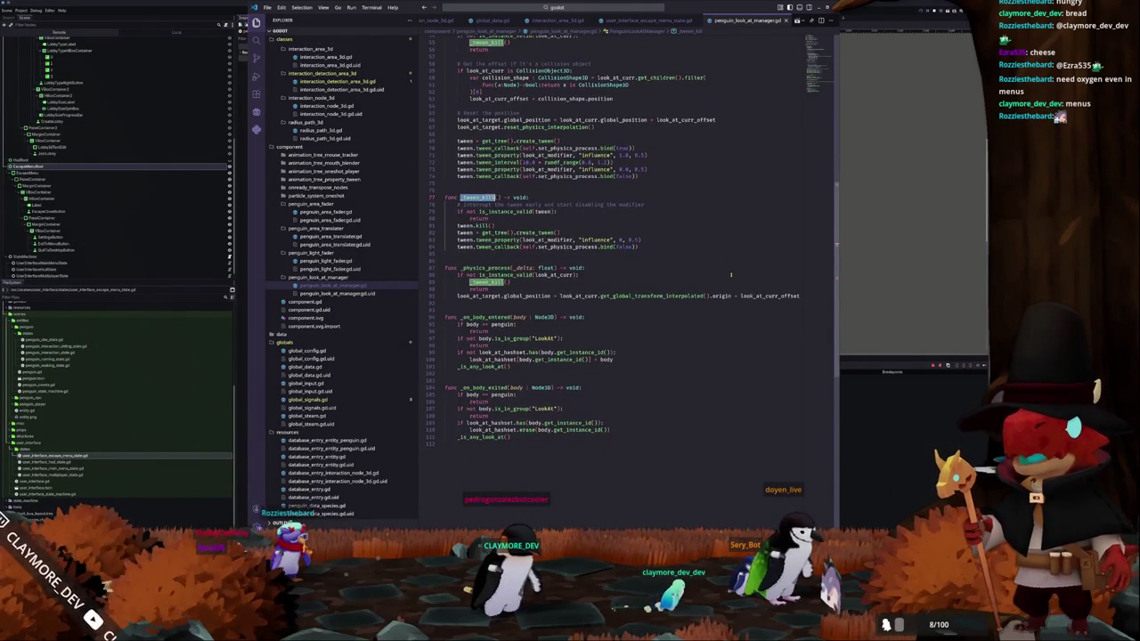
scroll(730, 274, up, 2)
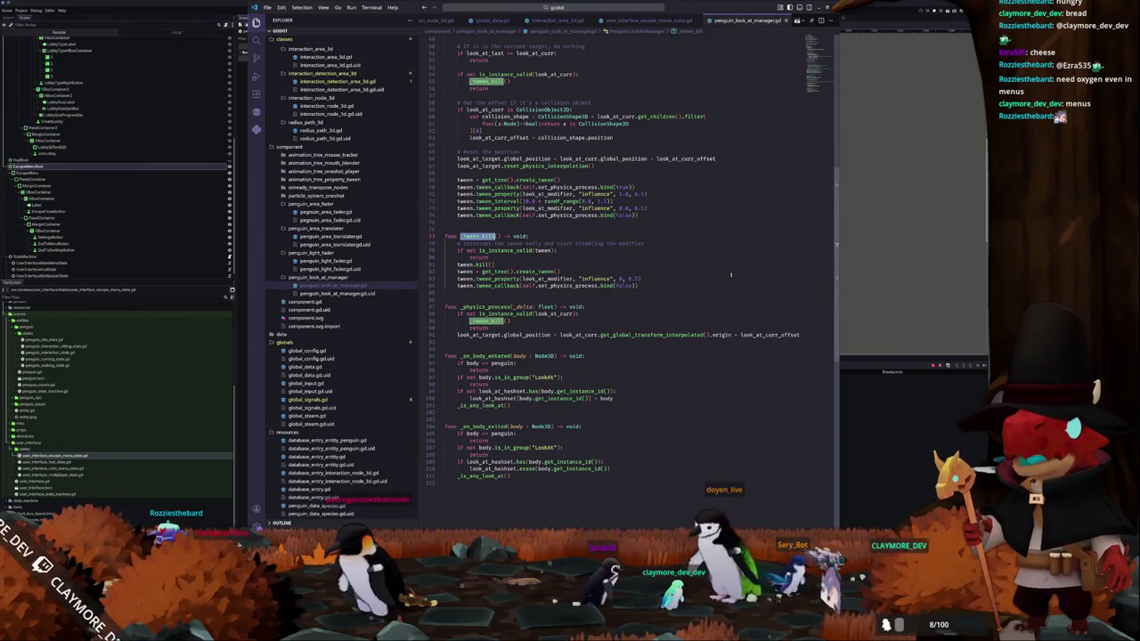
mouse_move(482, 270)
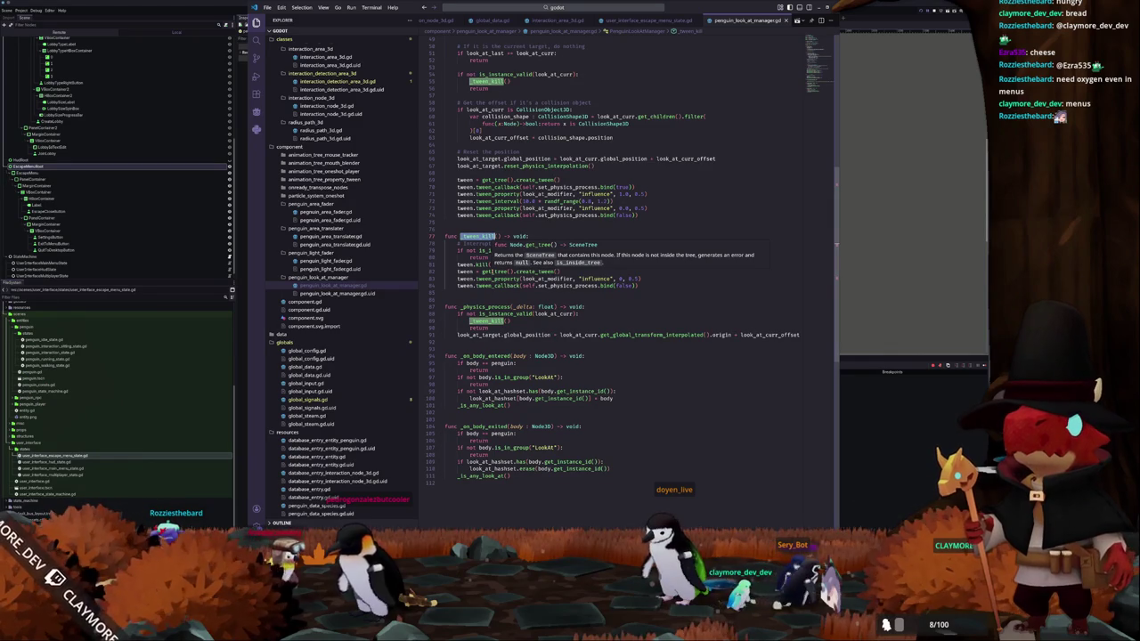
click(488, 270)
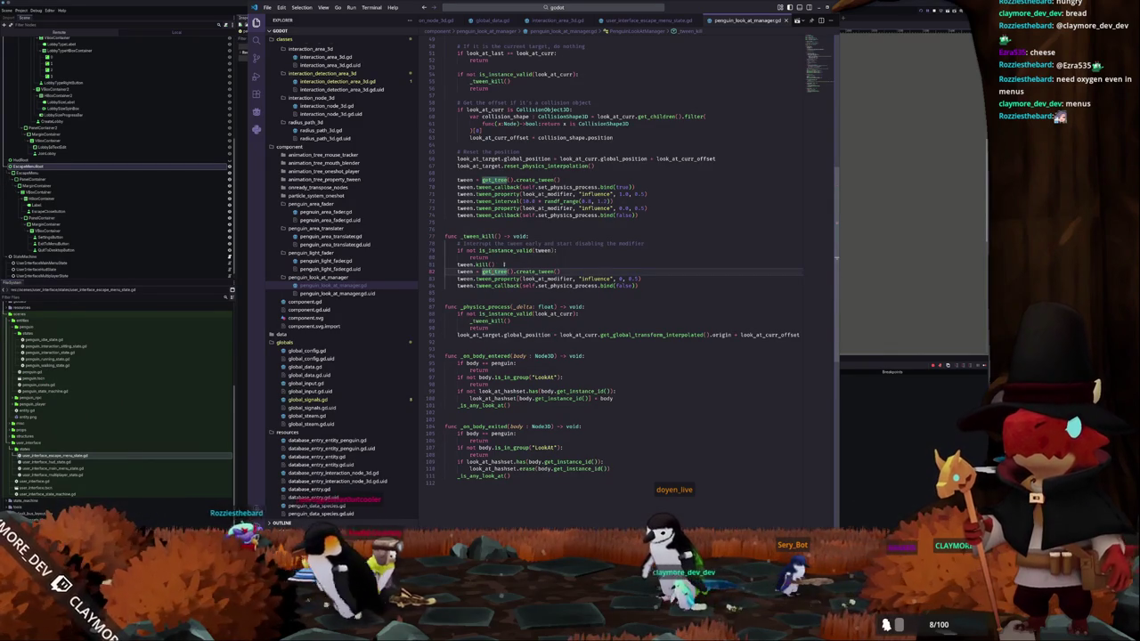
- Insert a blank line above tween.kill() in _tween_kill
click(503, 265)
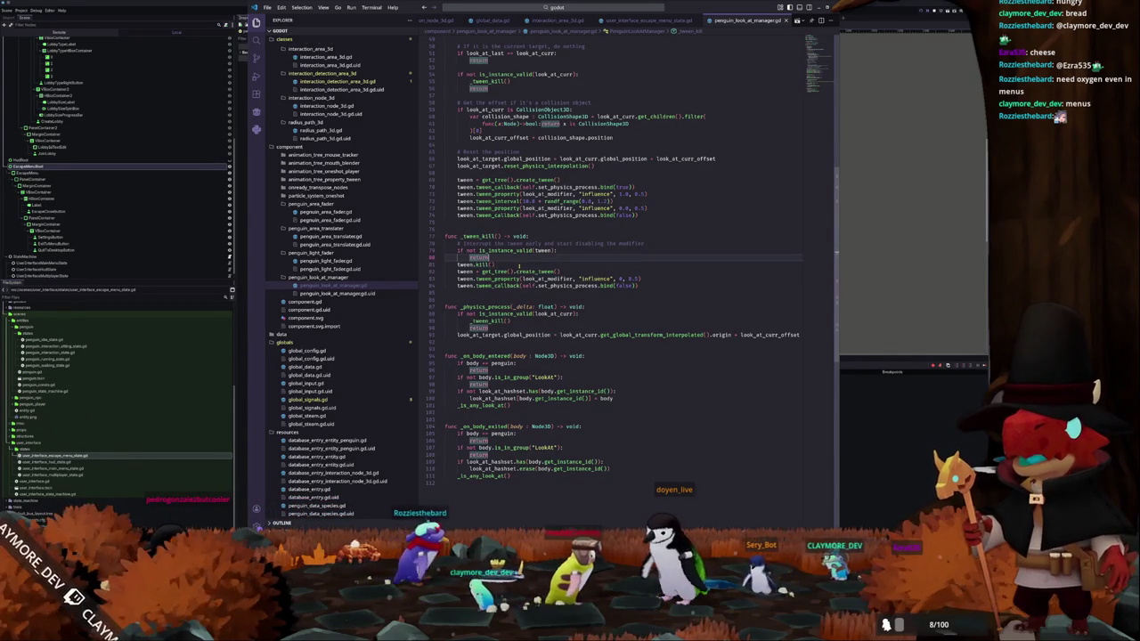
key(Up)
key(Down)
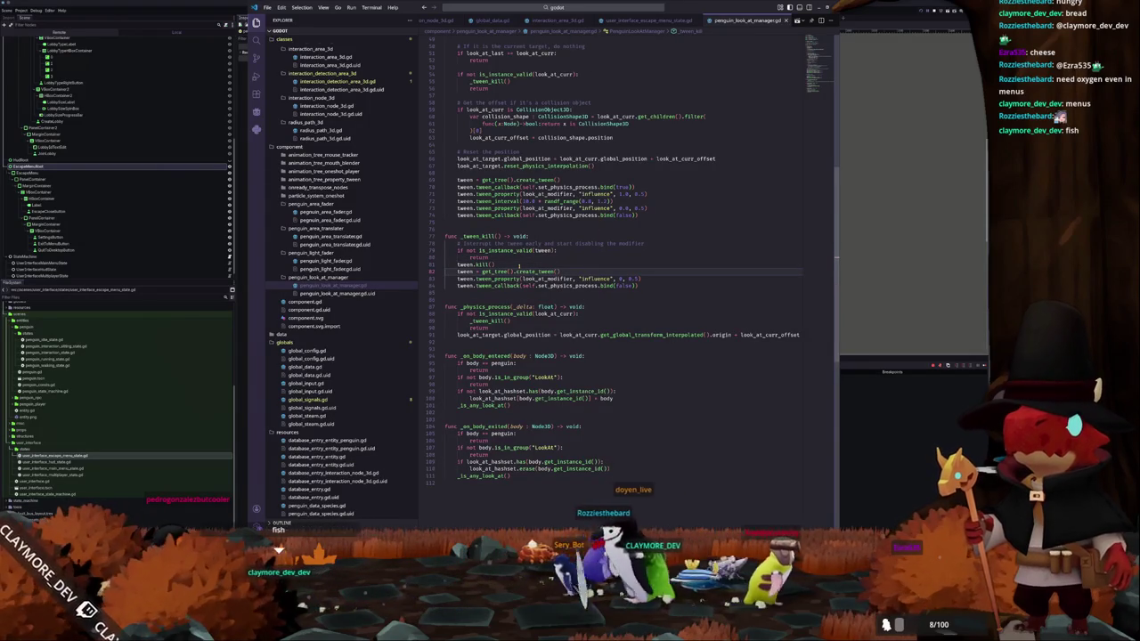
key(Up)
key(Return)
key(Up)
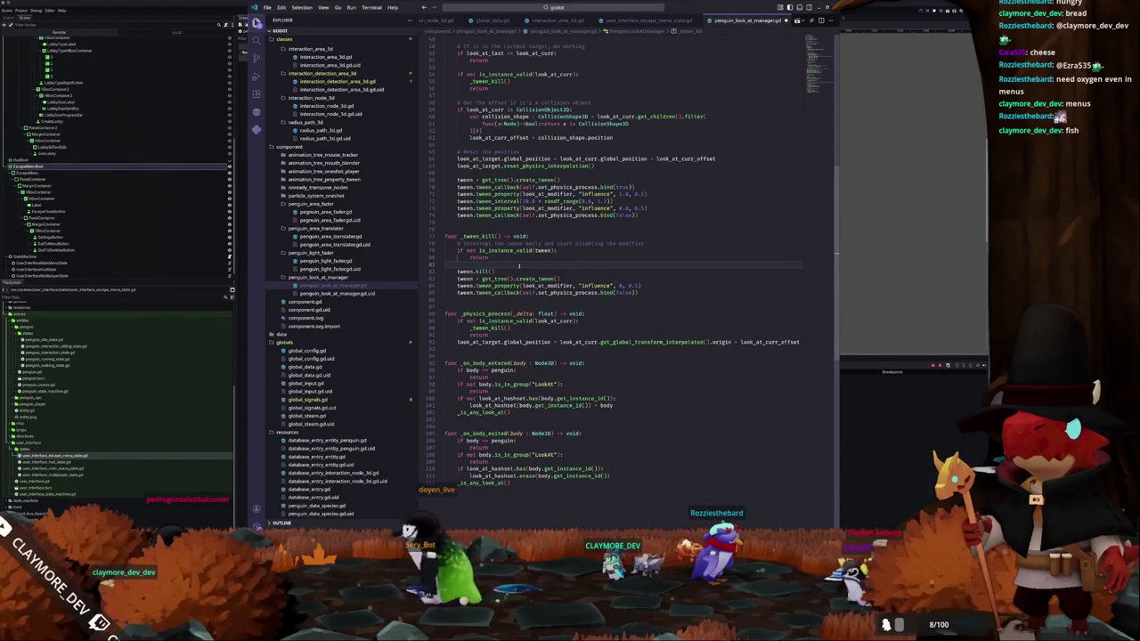
- Write the 'if not self.is_inside_tree():' guard above tween.kill() in _tween_kill
text(if)
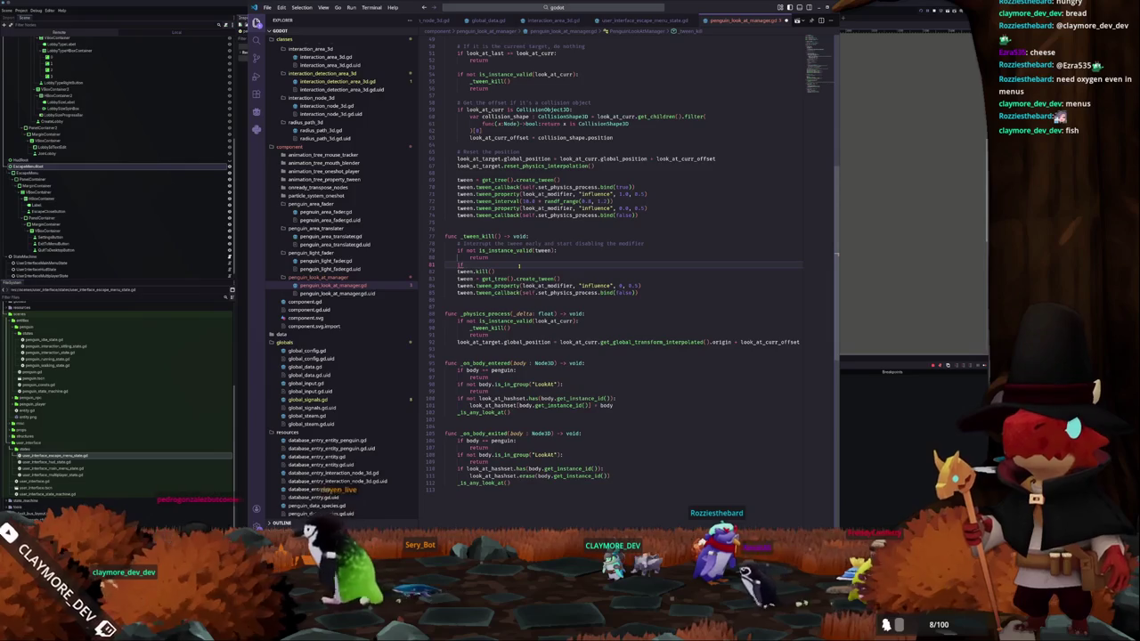
text( self.is_inside_tree())
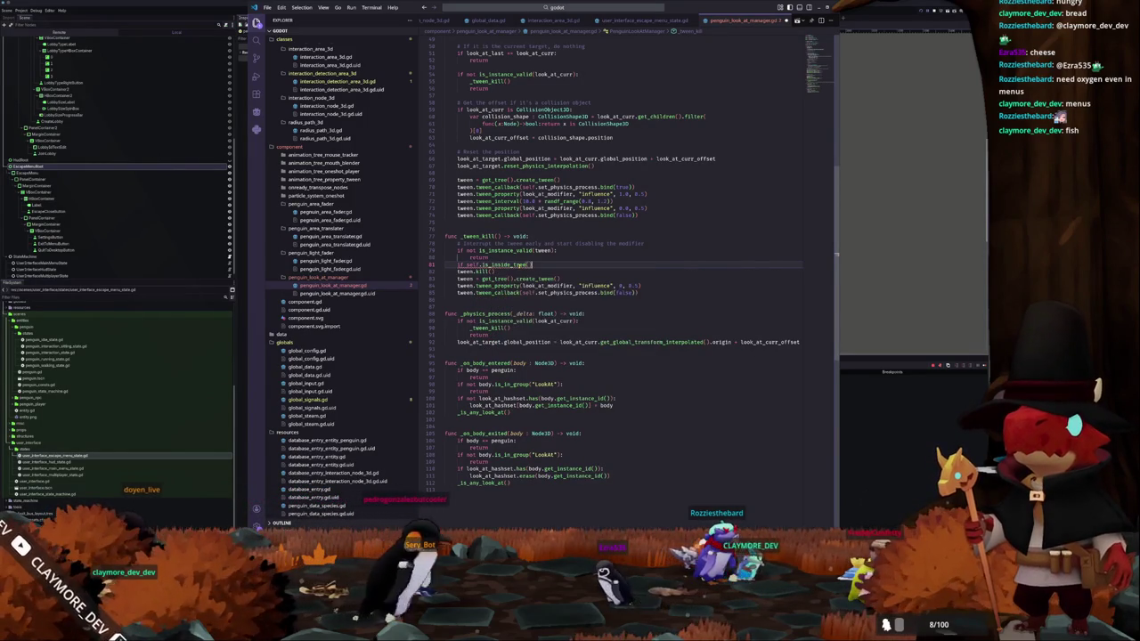
text(:)
key(Return)
text(re)
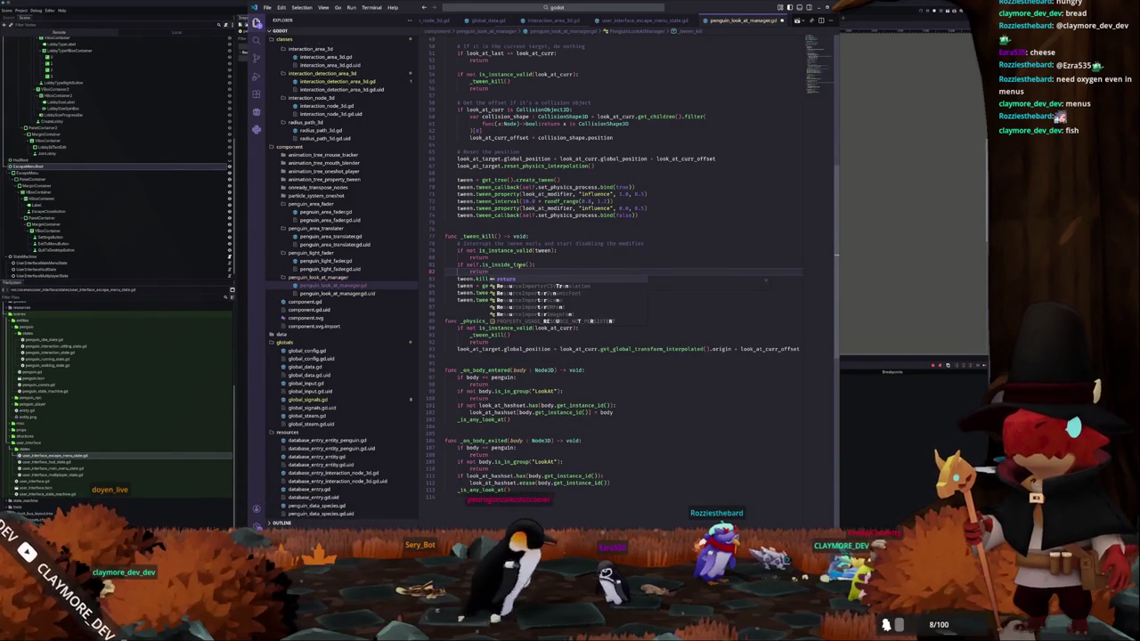
key(ctrl+z)
double_click(471, 265)
text(not self)
key(Down)
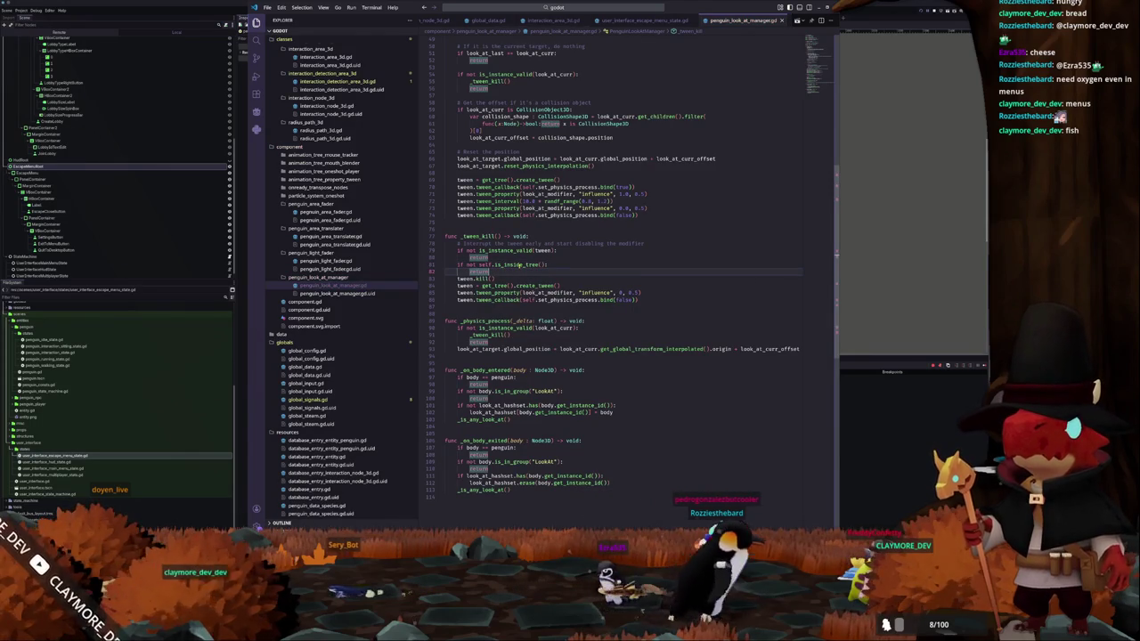
- Select the _tween_kill function name and scroll up through the script
double_click(477, 236)
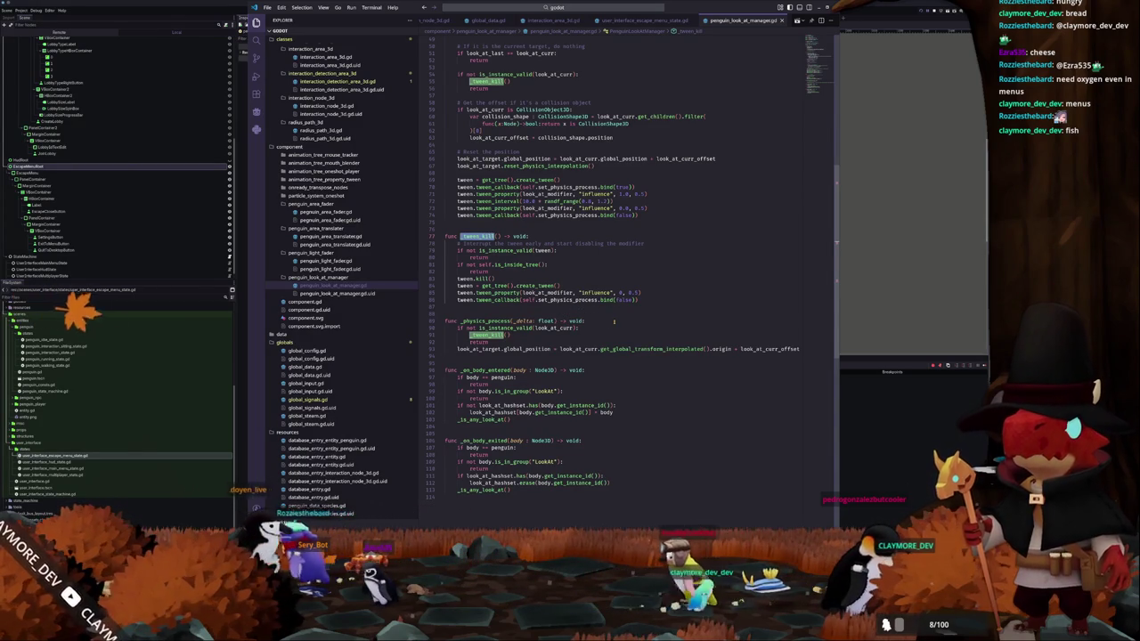
scroll(596, 333, up, 2)
scroll(668, 315, up, 1)
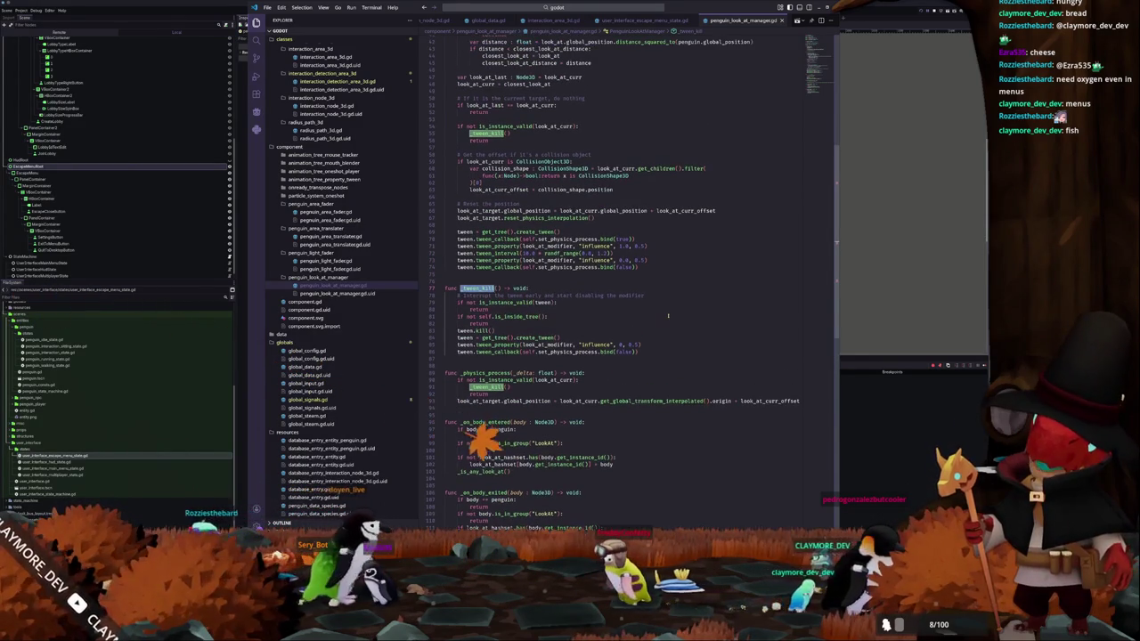
scroll(668, 315, up, 2)
scroll(668, 315, up, 7)
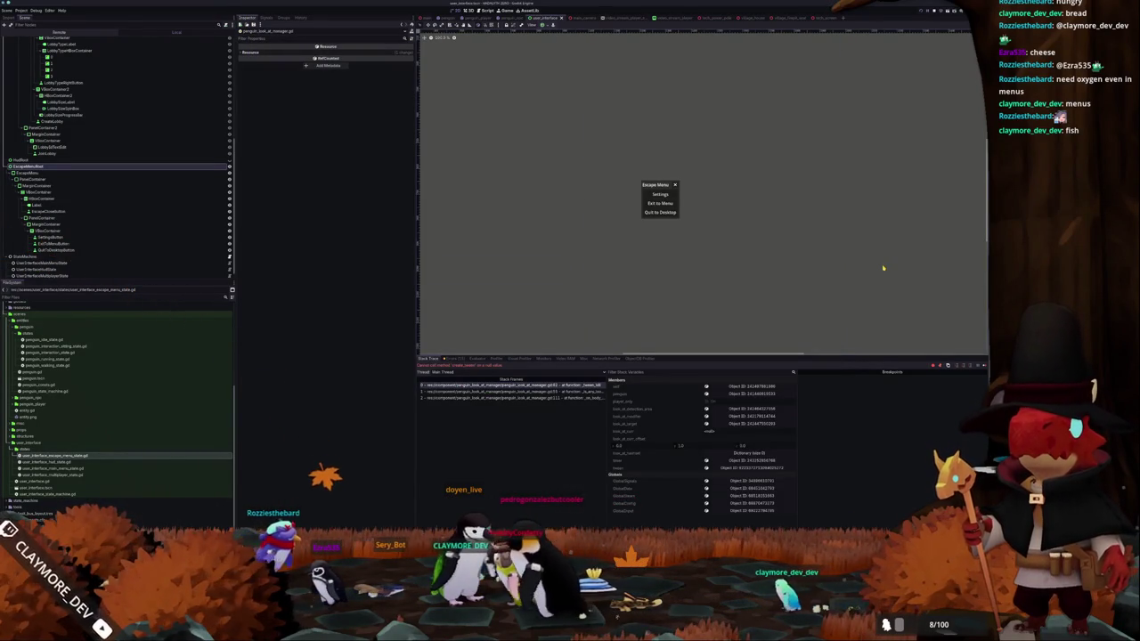
- Relaunch the game to test the fix and dismiss the lobby menu in the left window
key(F8)
key(F5)
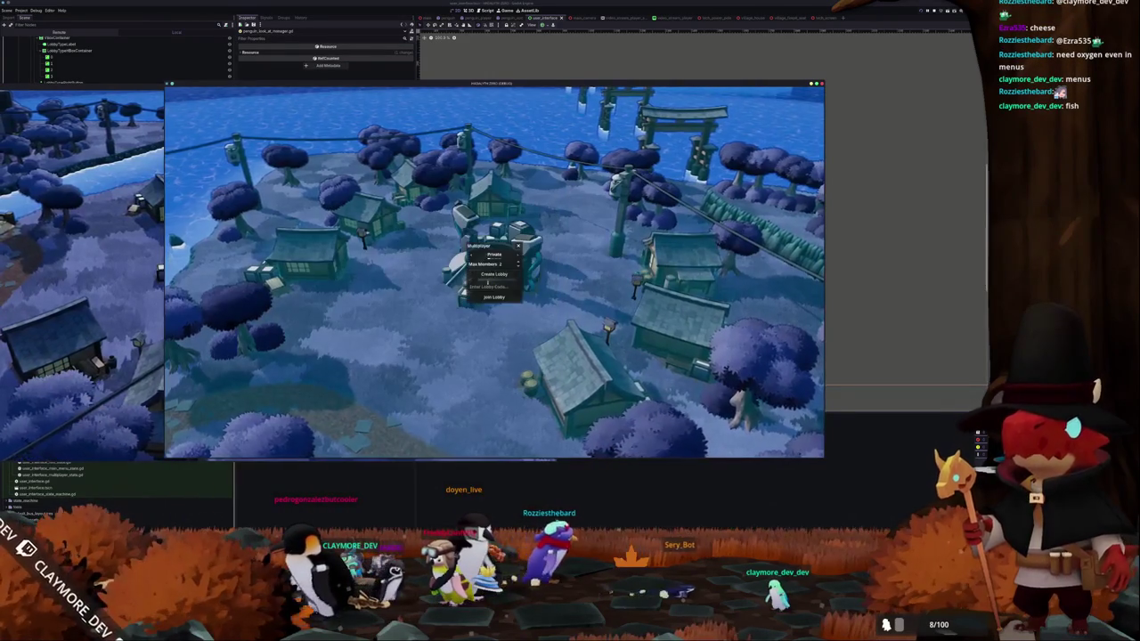
key(F8)
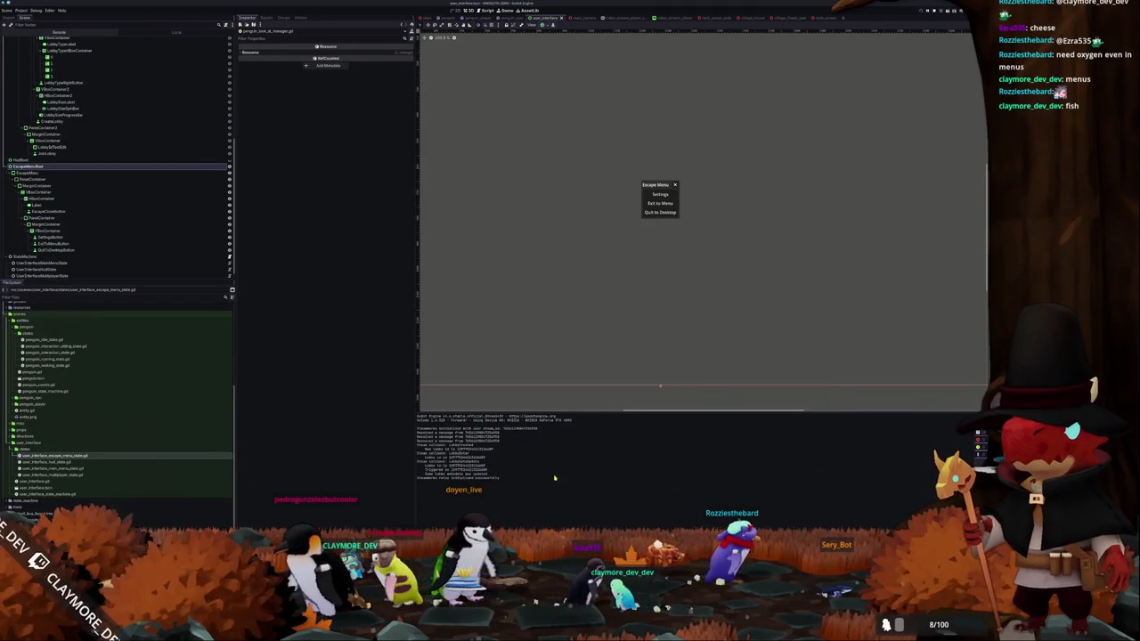
key(F5)
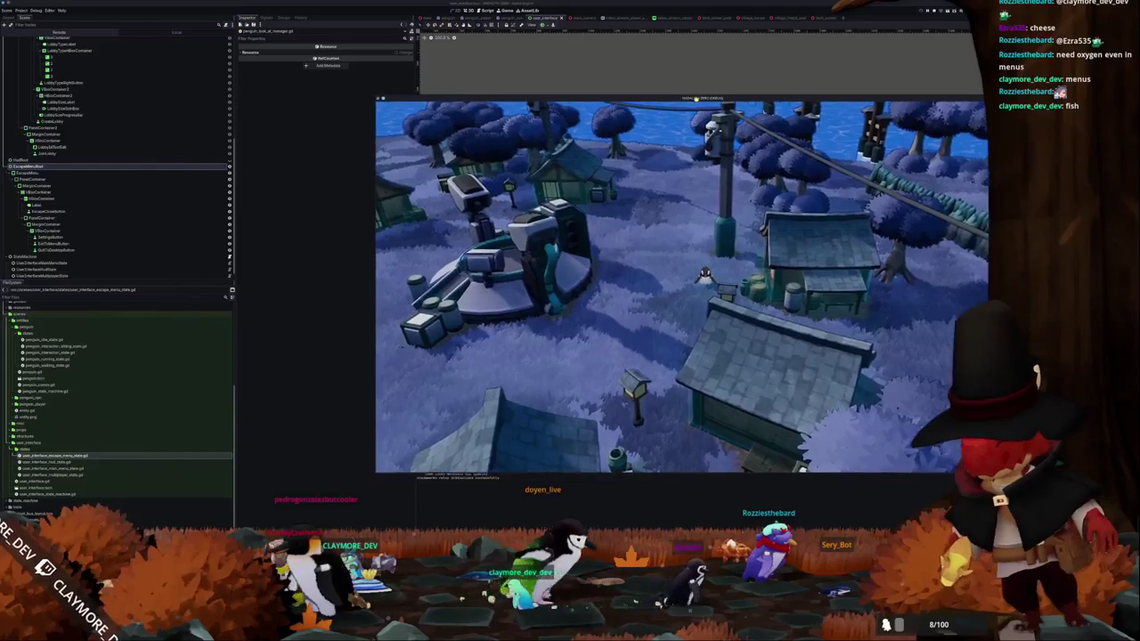
key(alt+Tab)
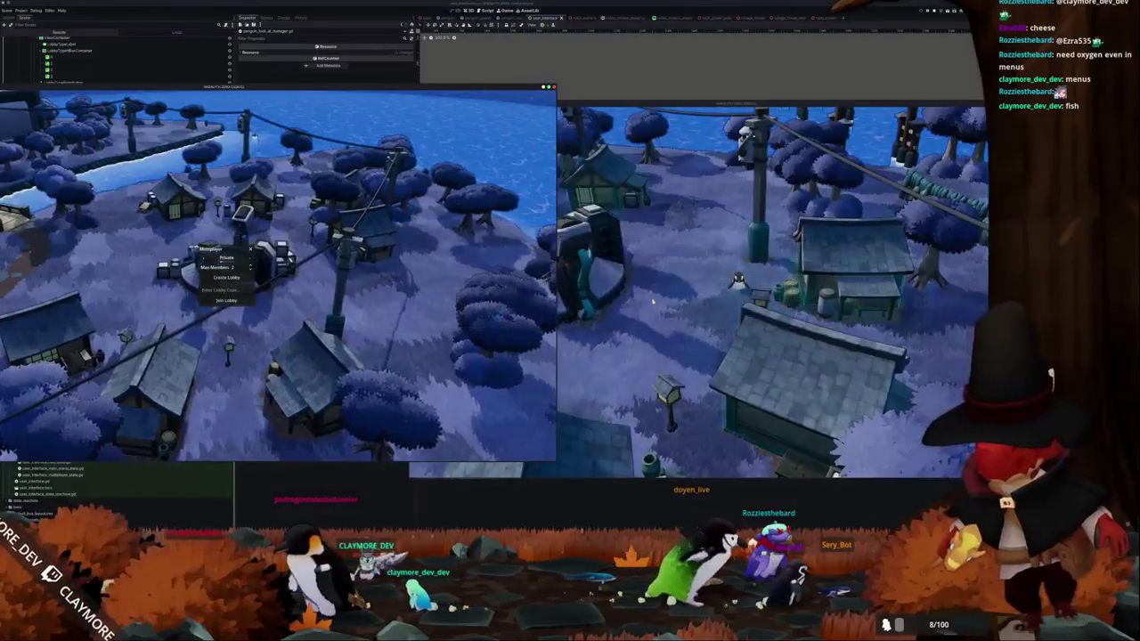
click(226, 277)
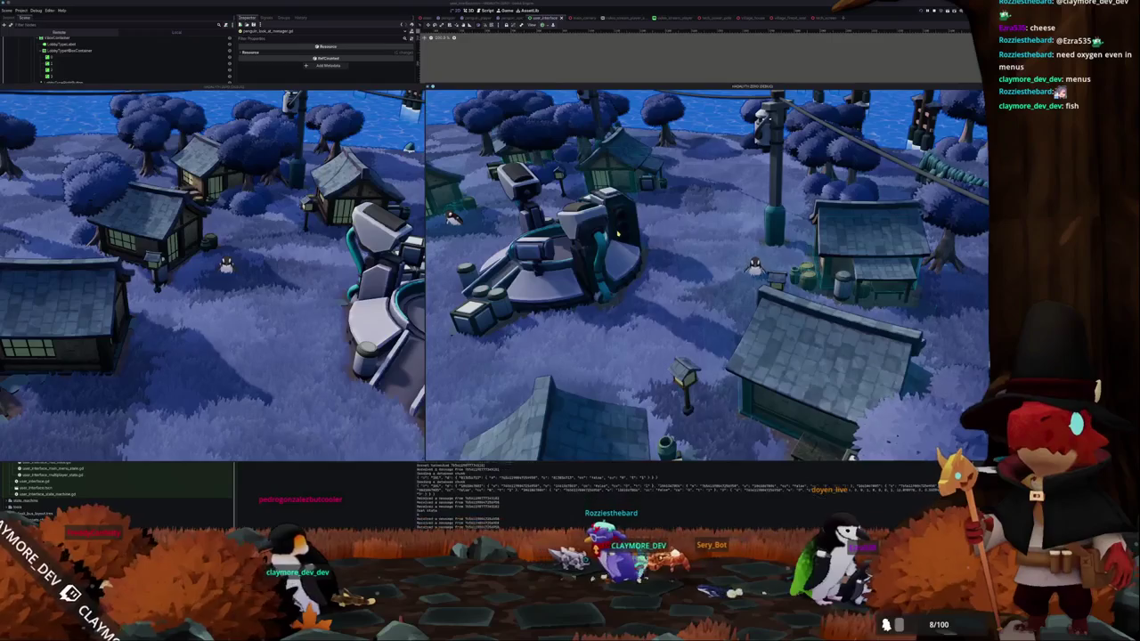
- Walk the penguin, exit to the main menu via the Escape Menu, then quit one window to desktop
key(a)
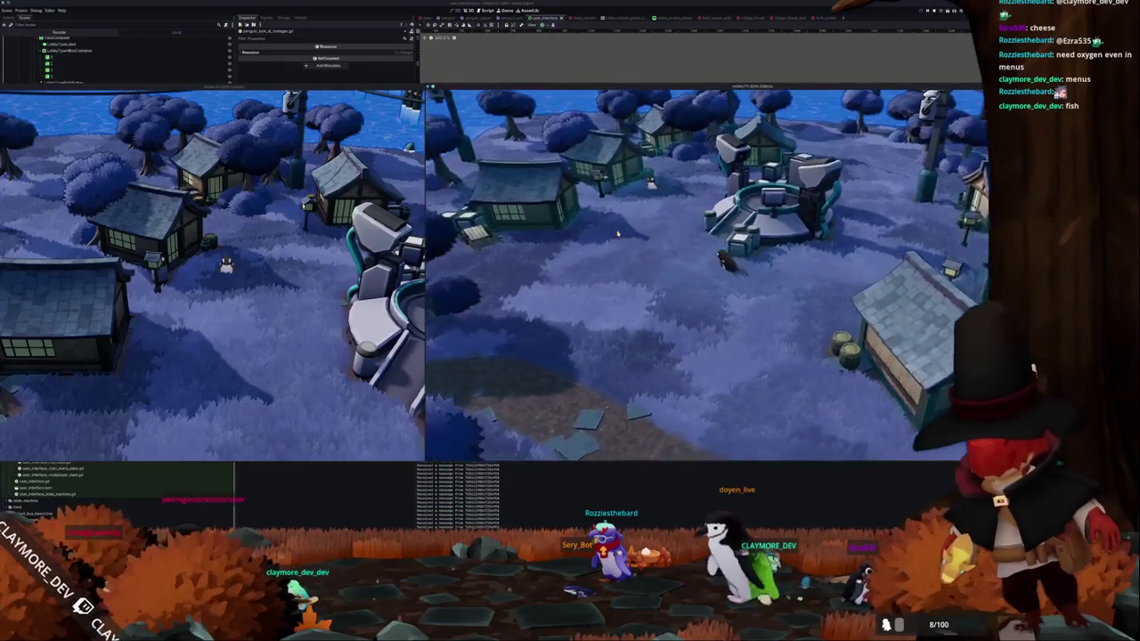
key(w)
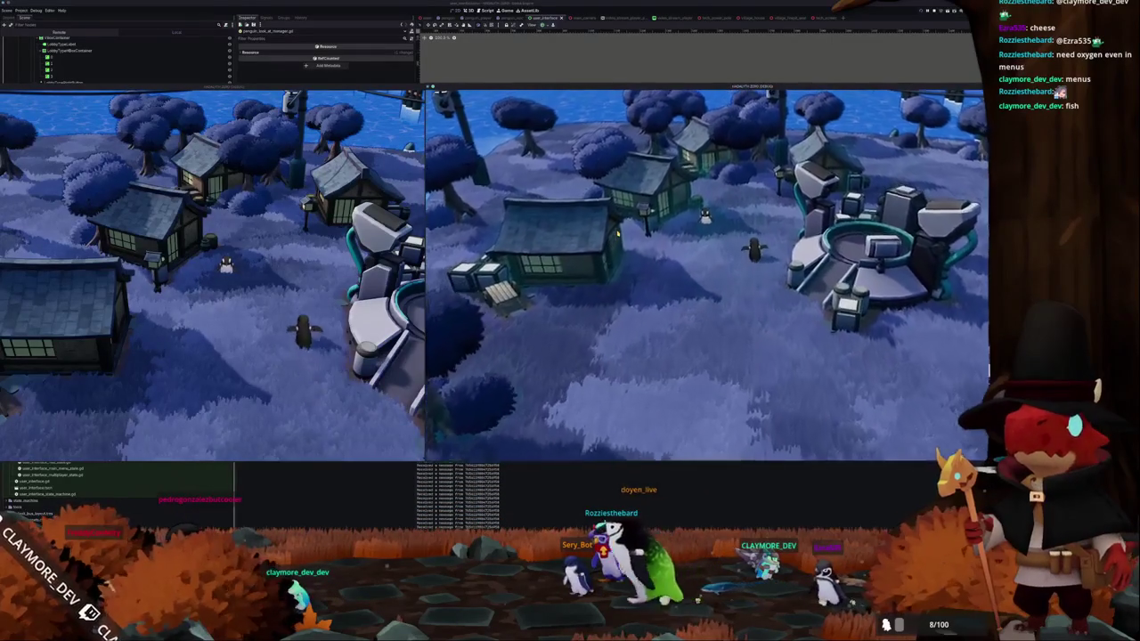
key(Escape)
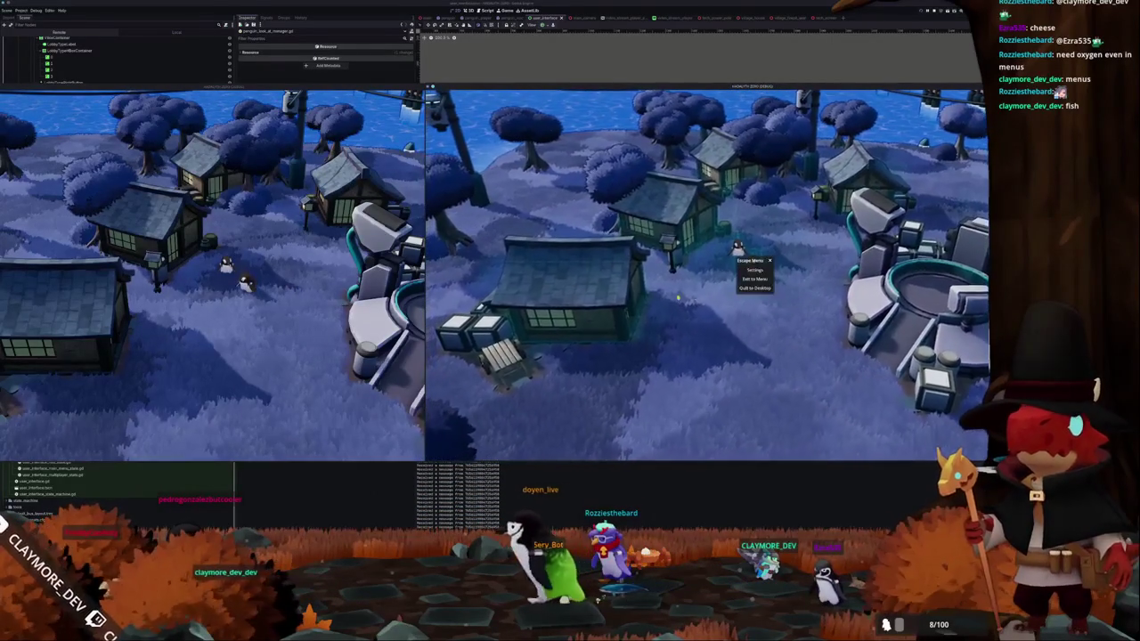
key(Return)
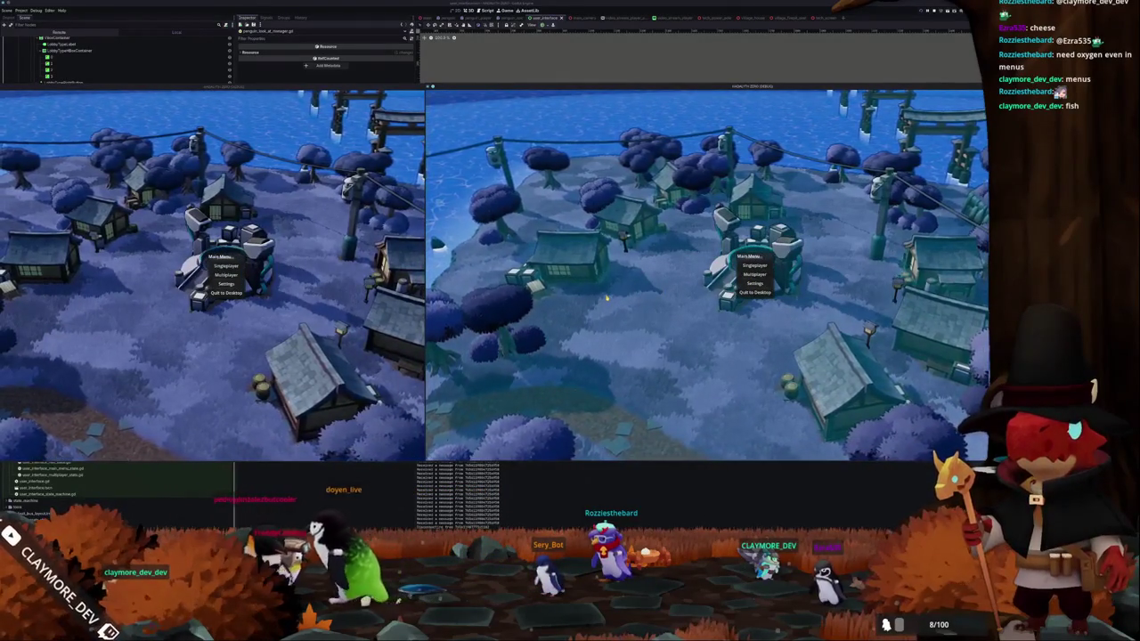
click(744, 291)
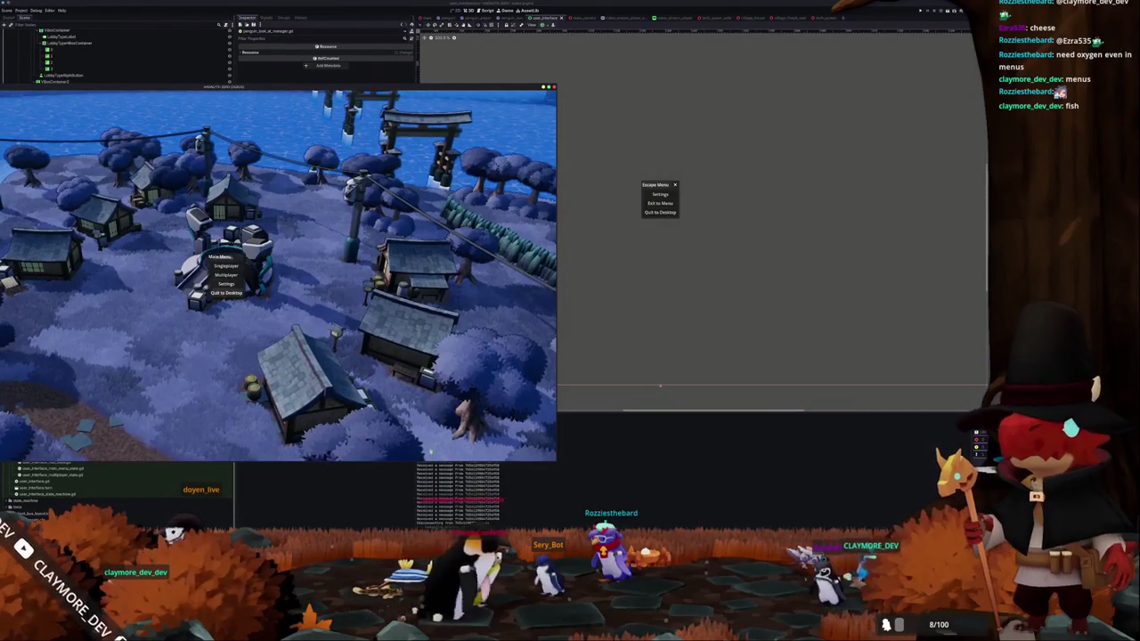
key(alt+Tab)
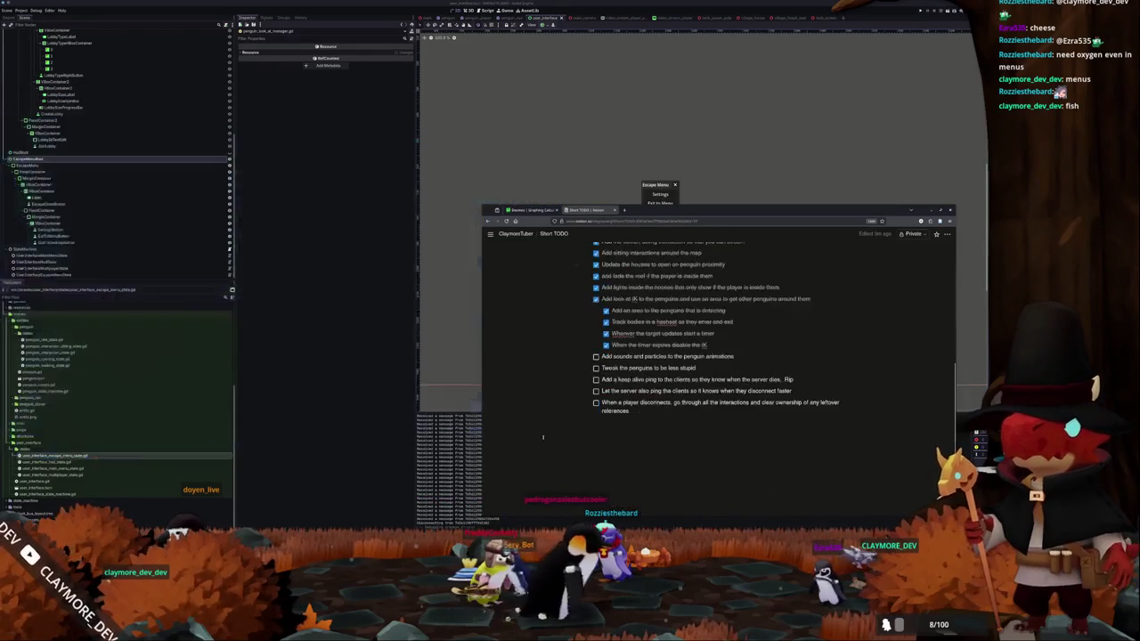
- Add a to-do to show a message when you're booted from a lobby
text(S)
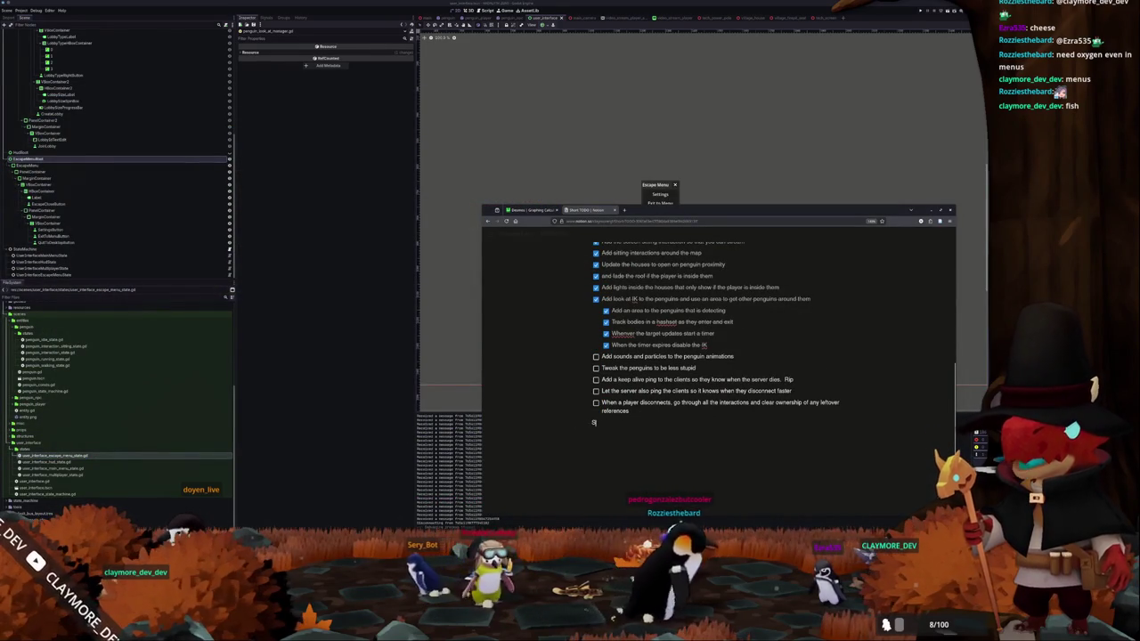
text(end)
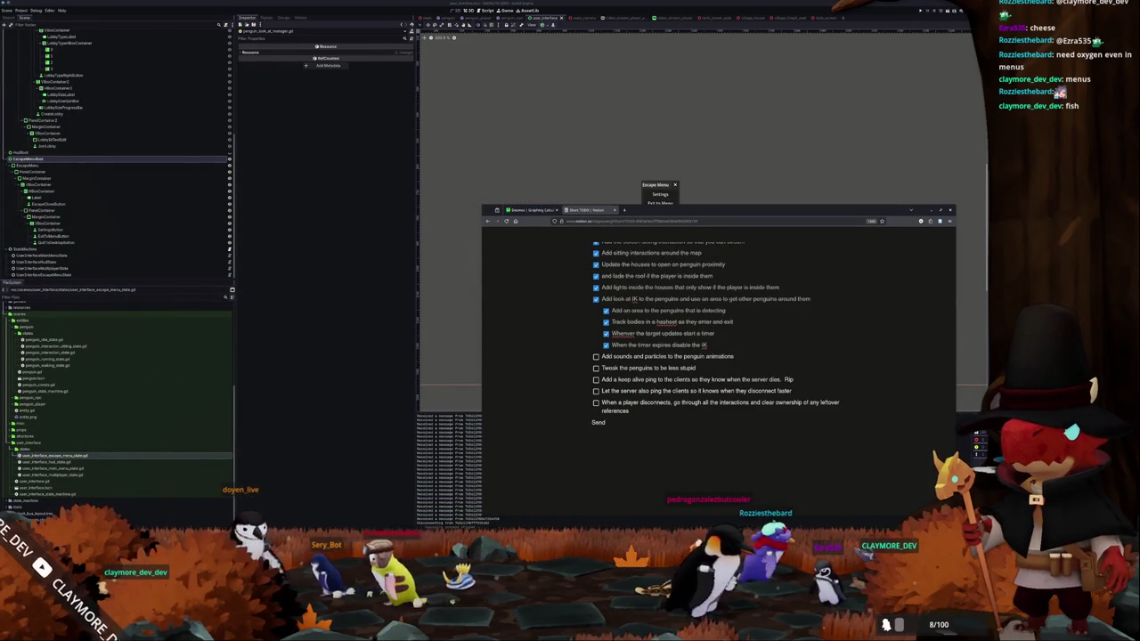
key(ctrl+BackSpace)
text([] D)
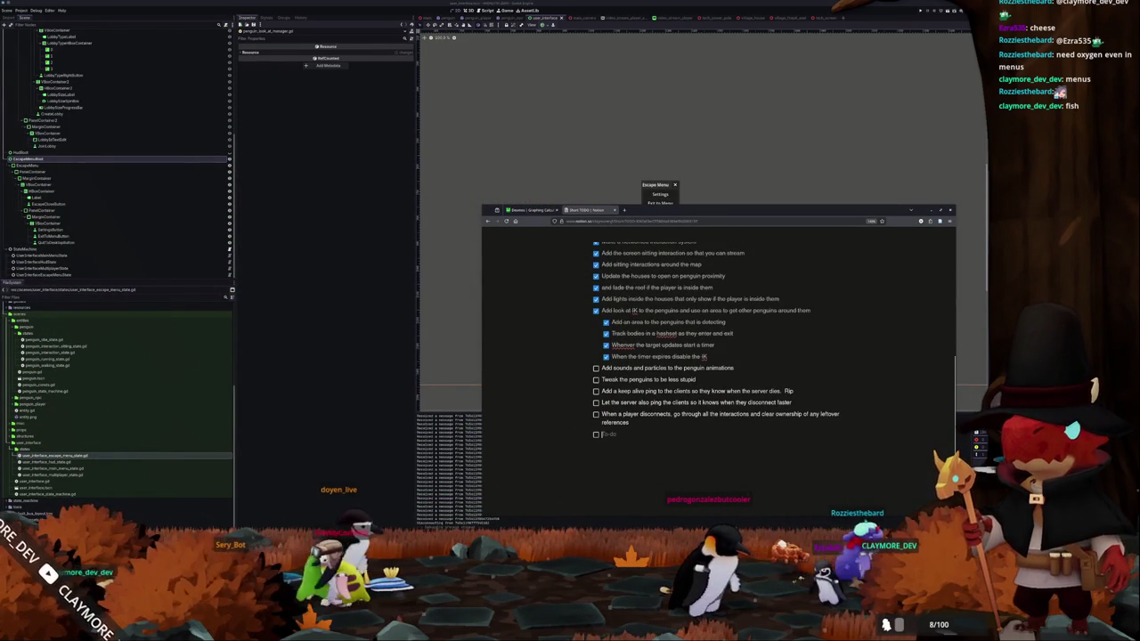
text(ispla)
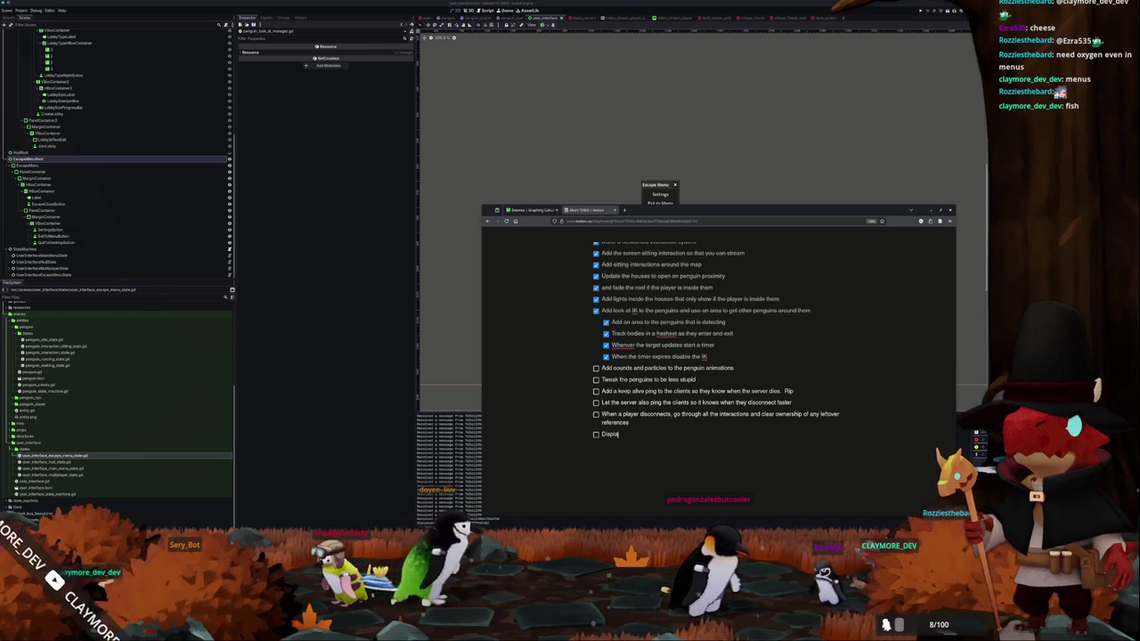
text(y some s)
text(ort of)
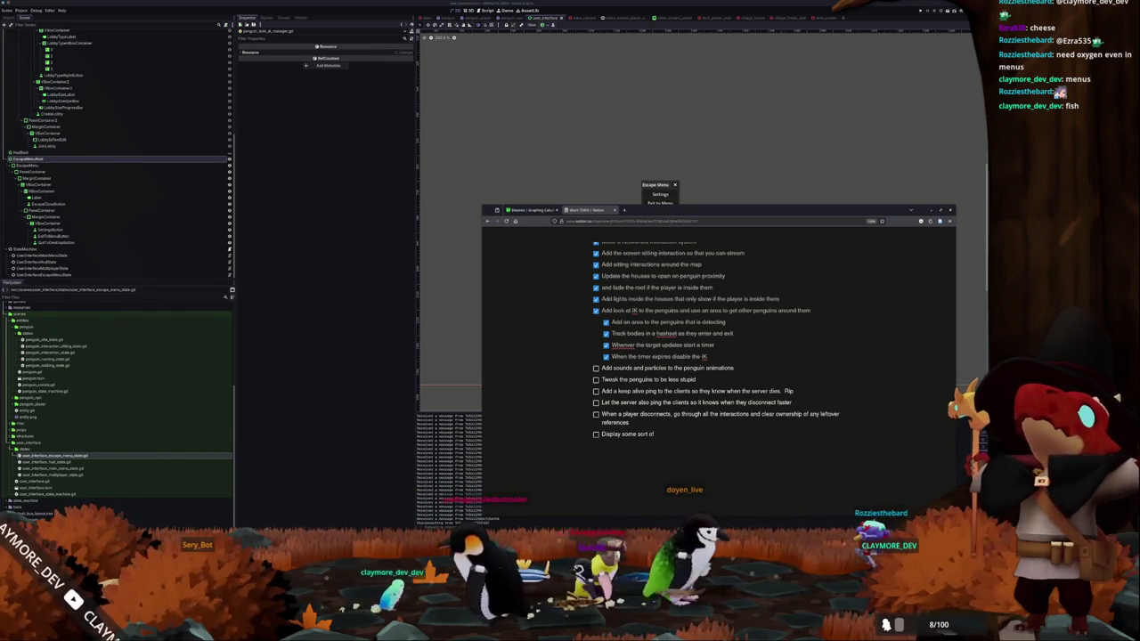
text( messa)
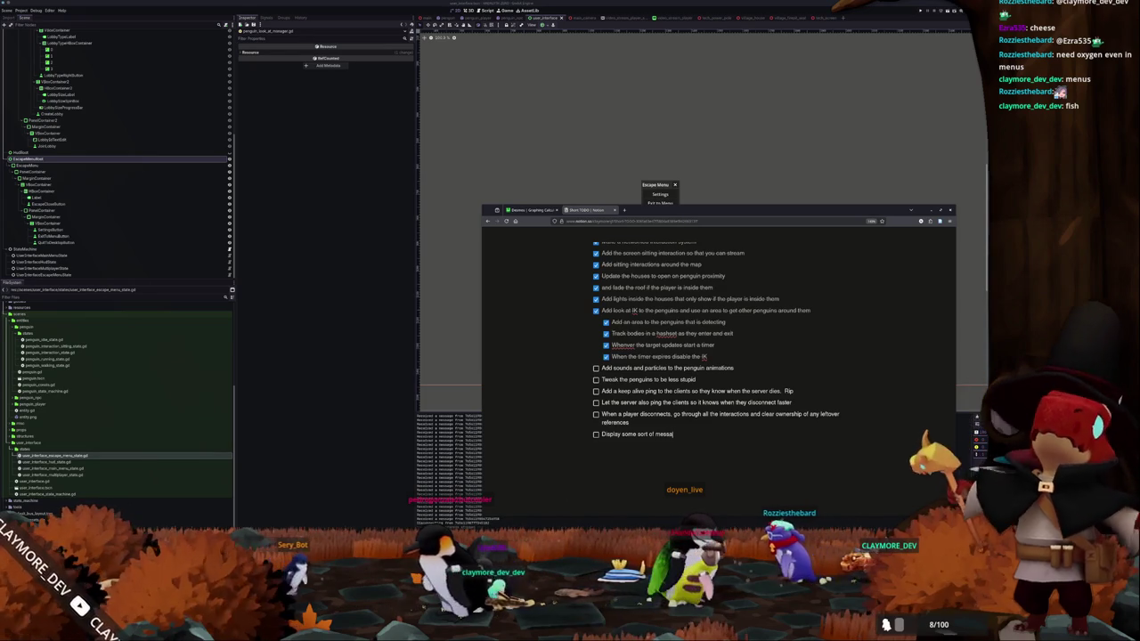
text(ge when you a)
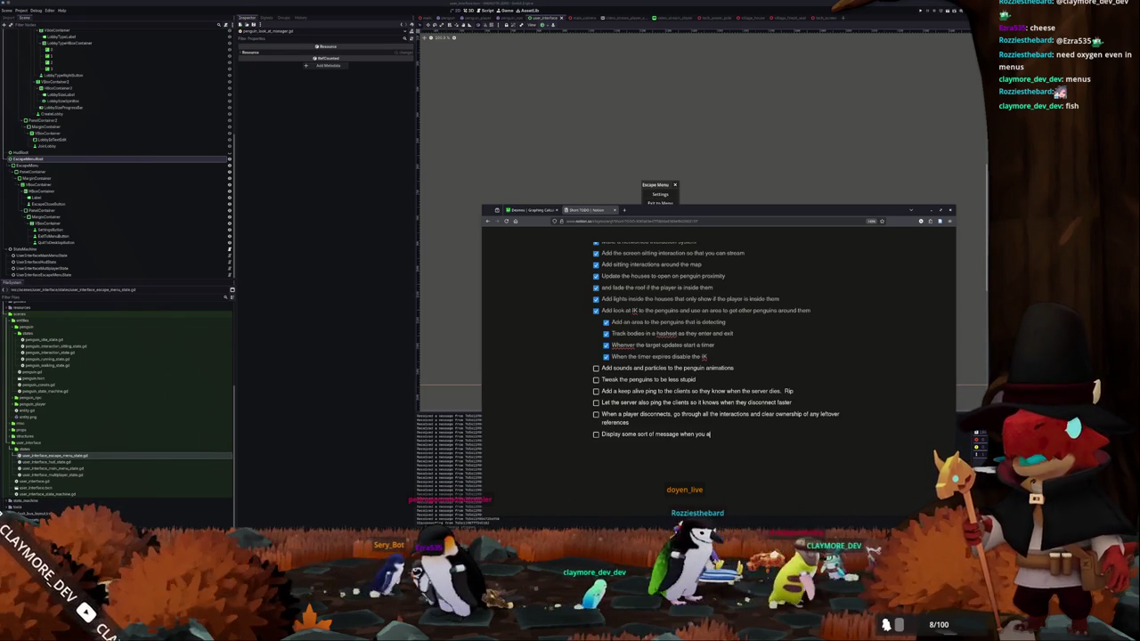
text(re booted from a)
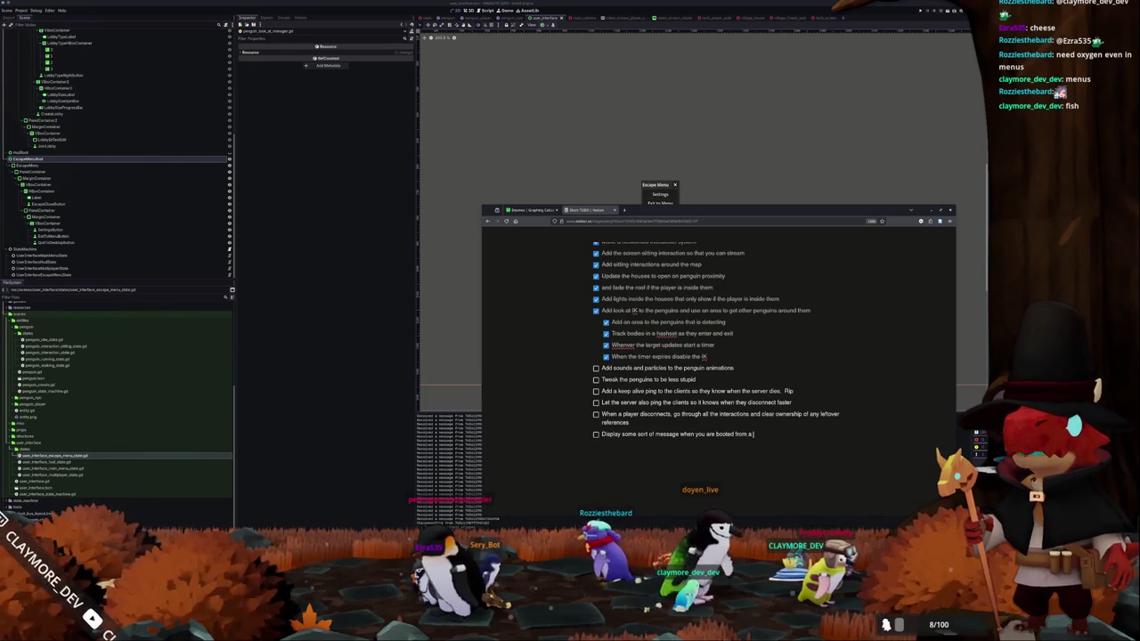
text( lobby so t)
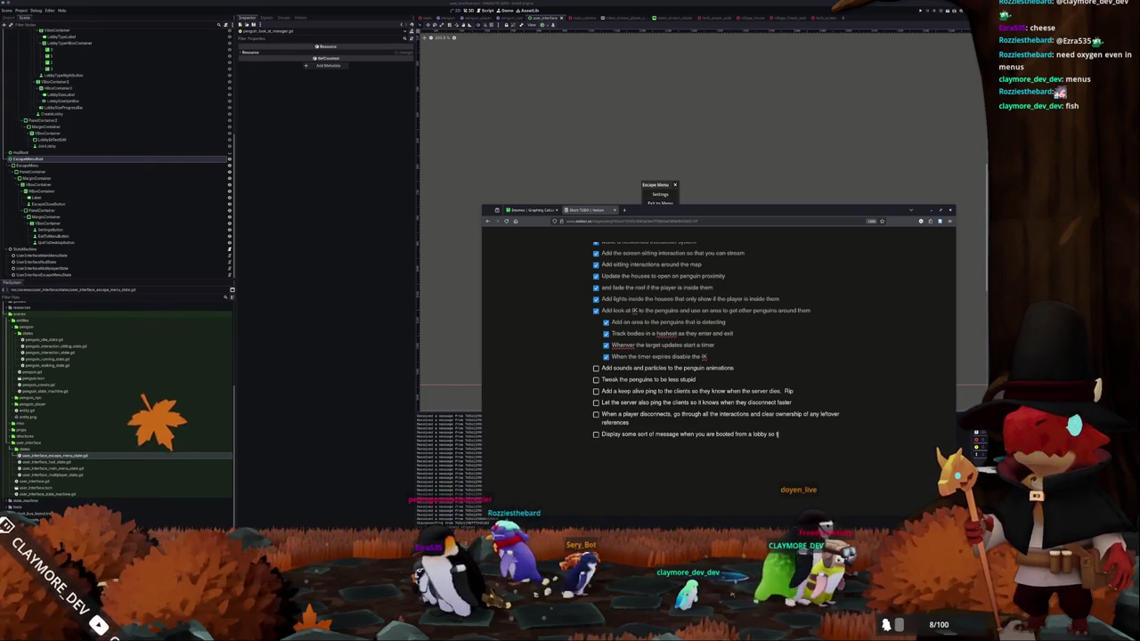
text(hat it doesn't)
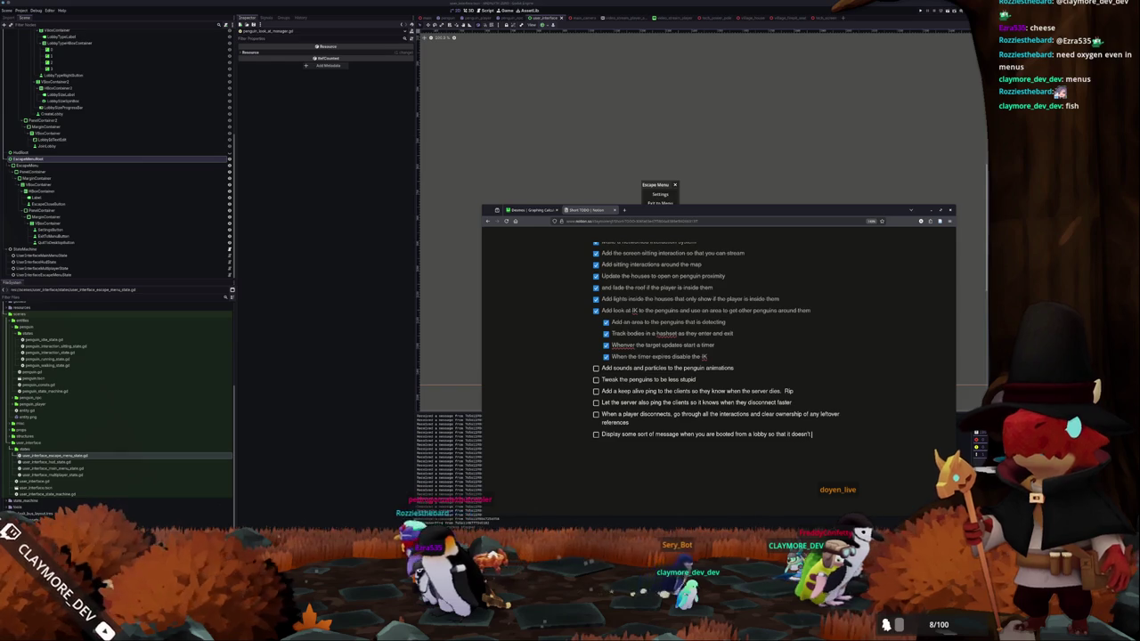
text( feel completely)
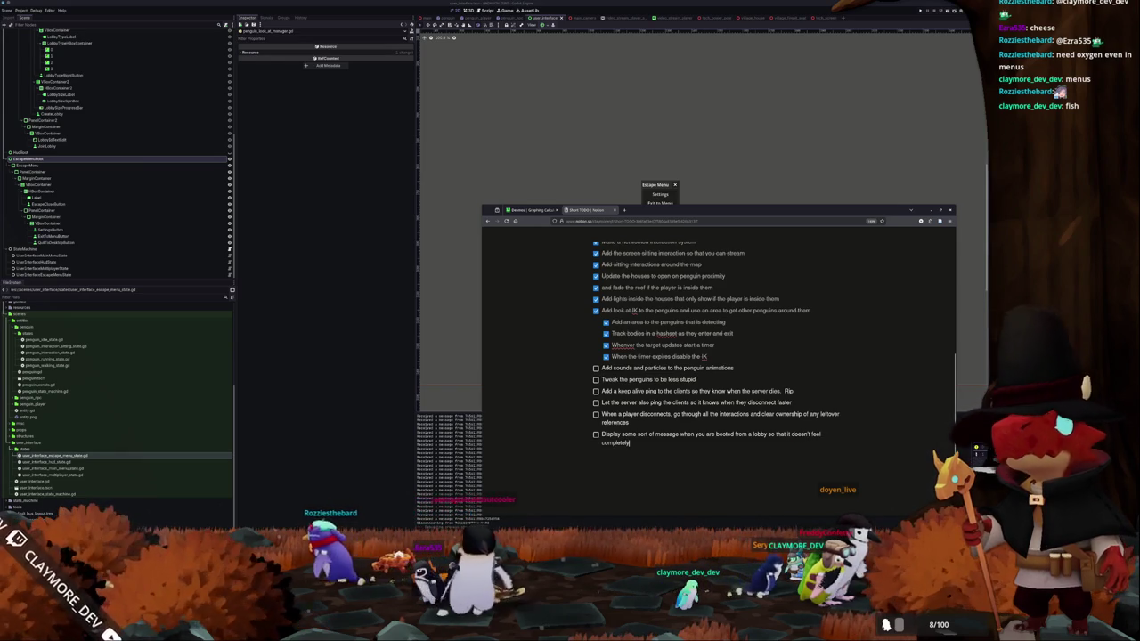
text( random)
key(Return)
- Delete the 'Add free cam toggles' to-do and its leftover empty line
scroll(550, 447, up, 1)
scroll(561, 409, up, 2)
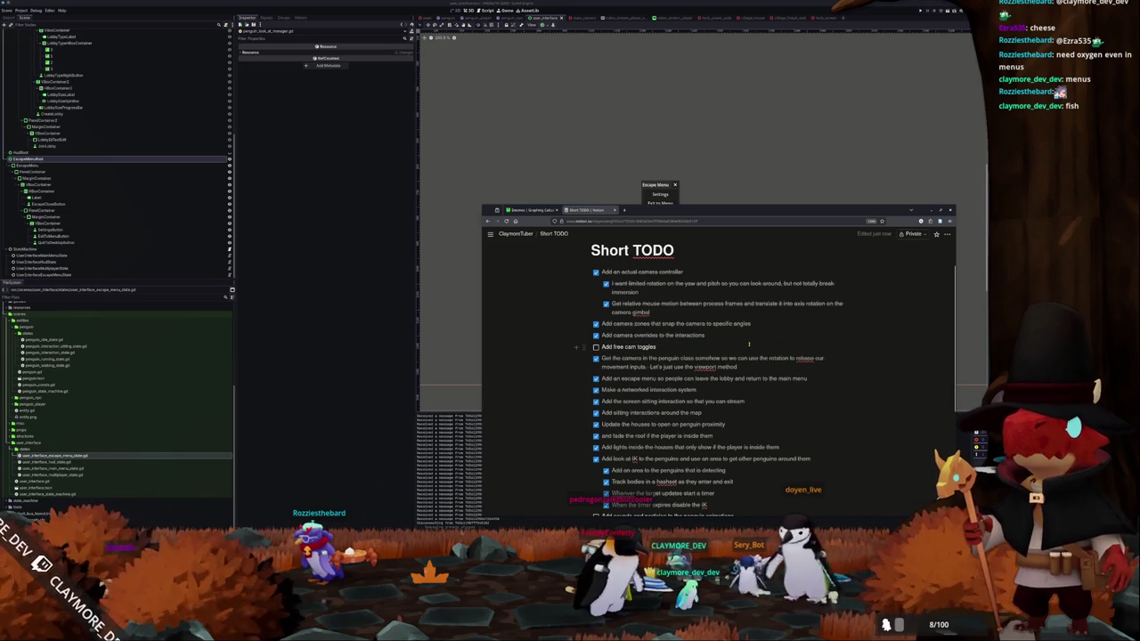
right_click(748, 344)
key(Escape)
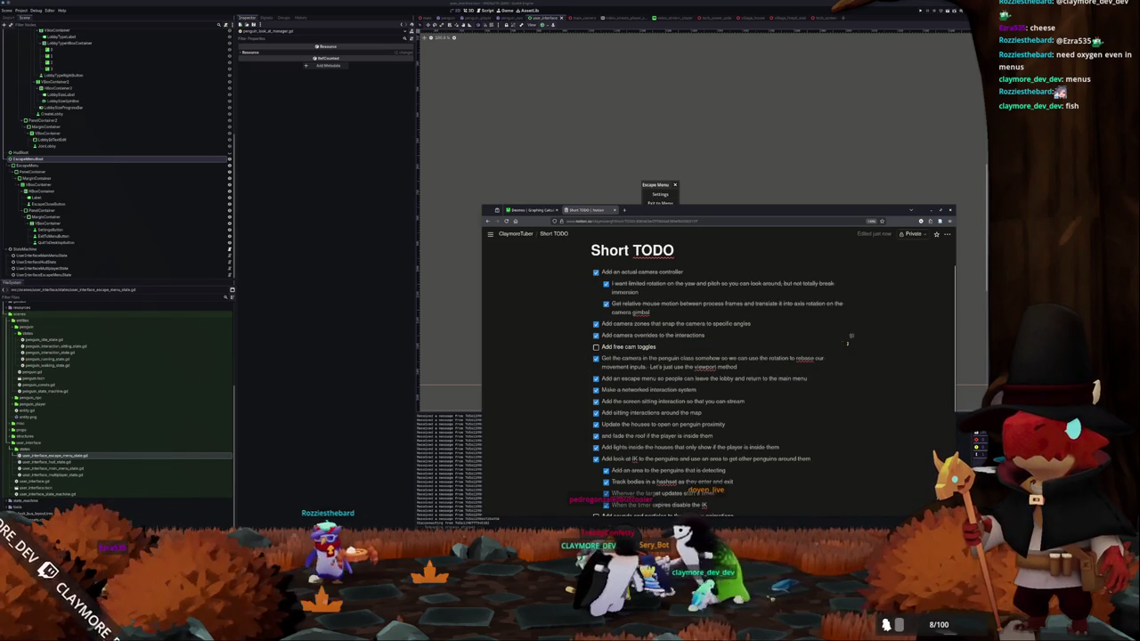
drag(656, 346, 598, 347)
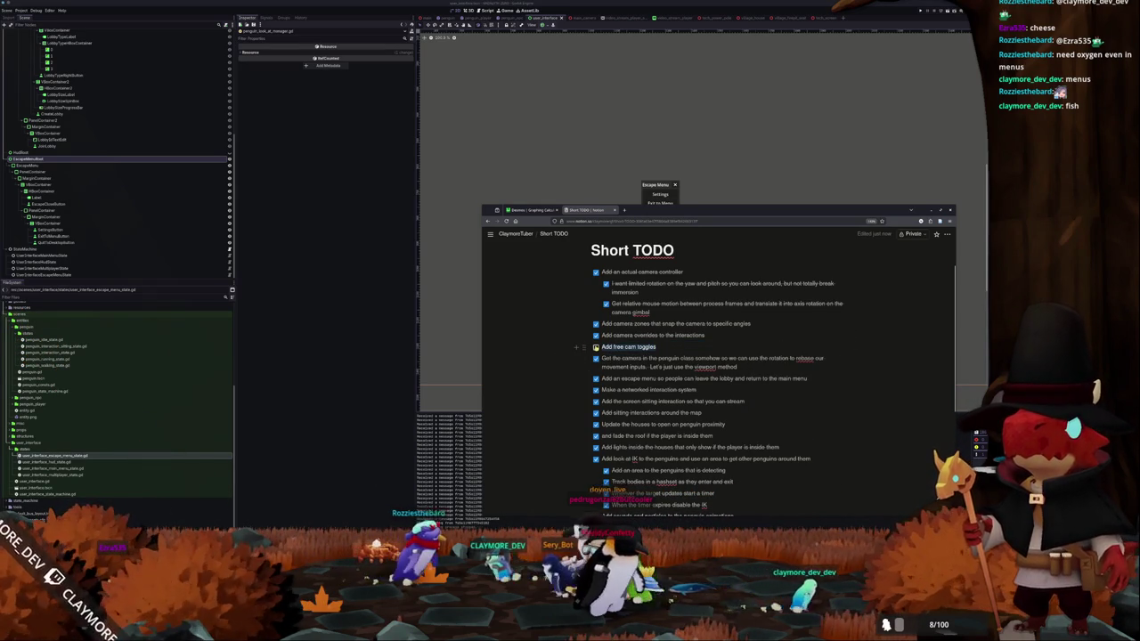
key(BackSpace)
key(BackSpace)
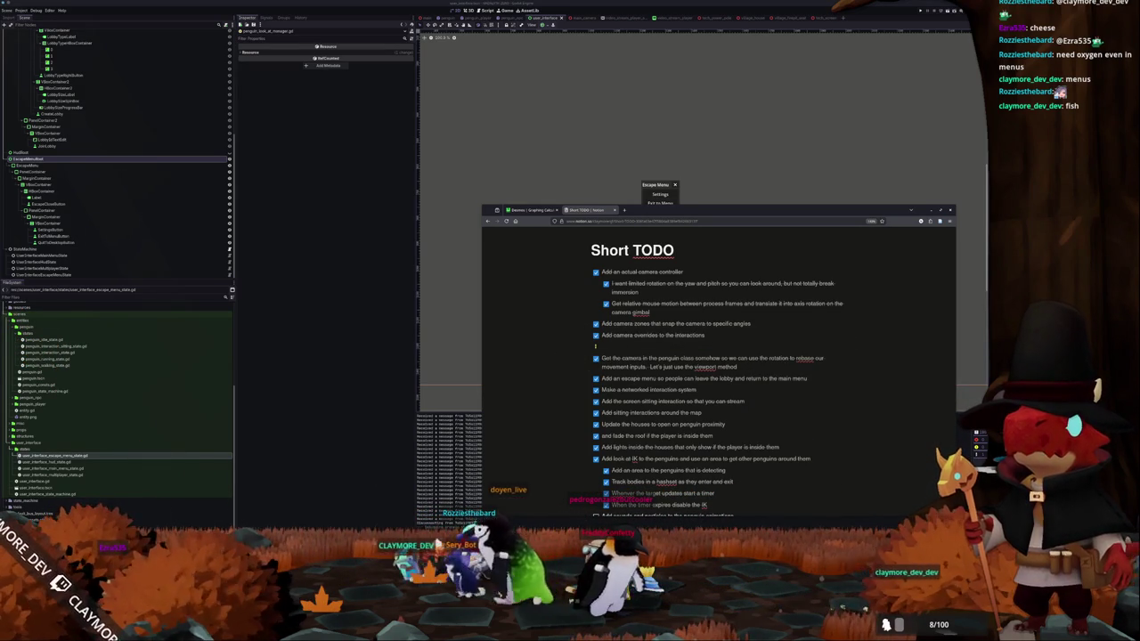
key(BackSpace)
scroll(566, 374, down, 4)
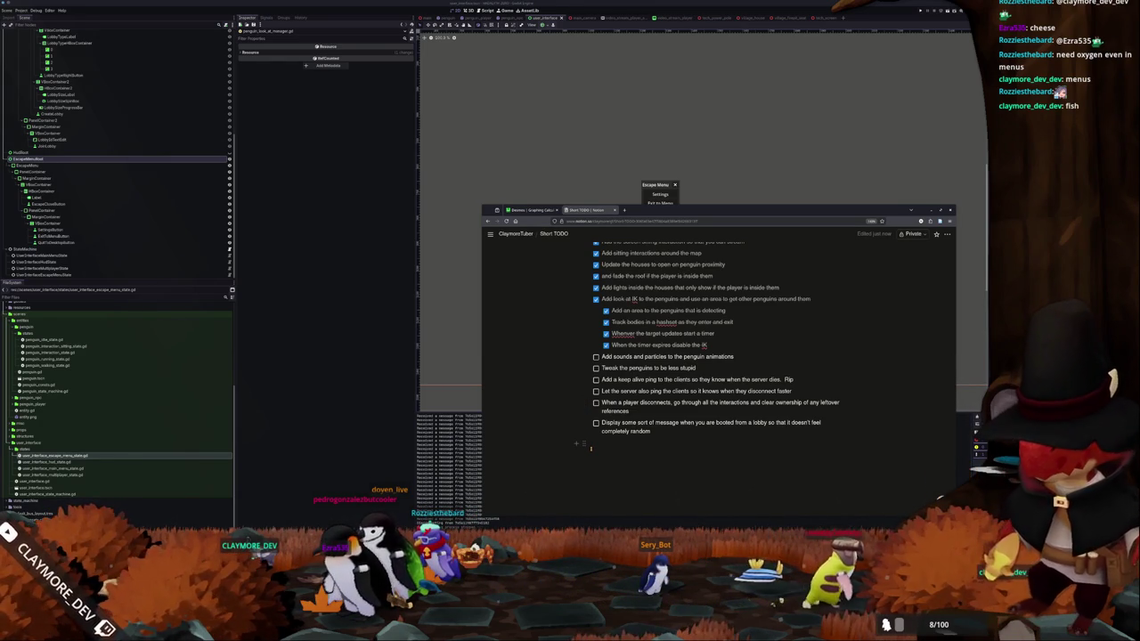
- Add an 'Add a text chat panel to the hud' to-do, correcting 'pannel' to 'panel'
text(Ad)
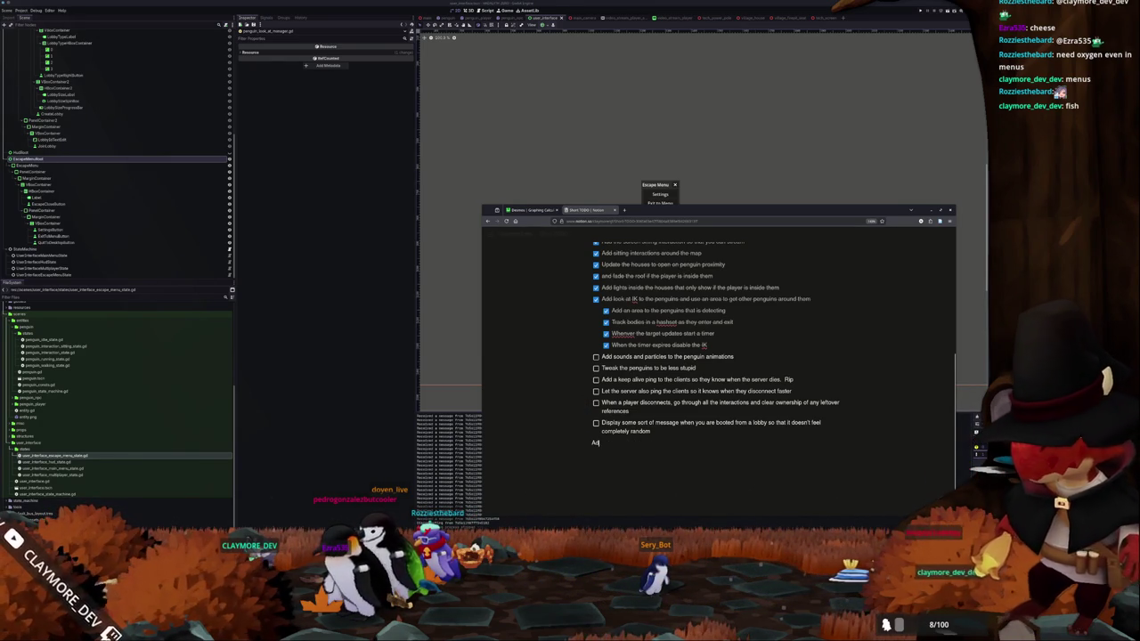
text(d a text chat)
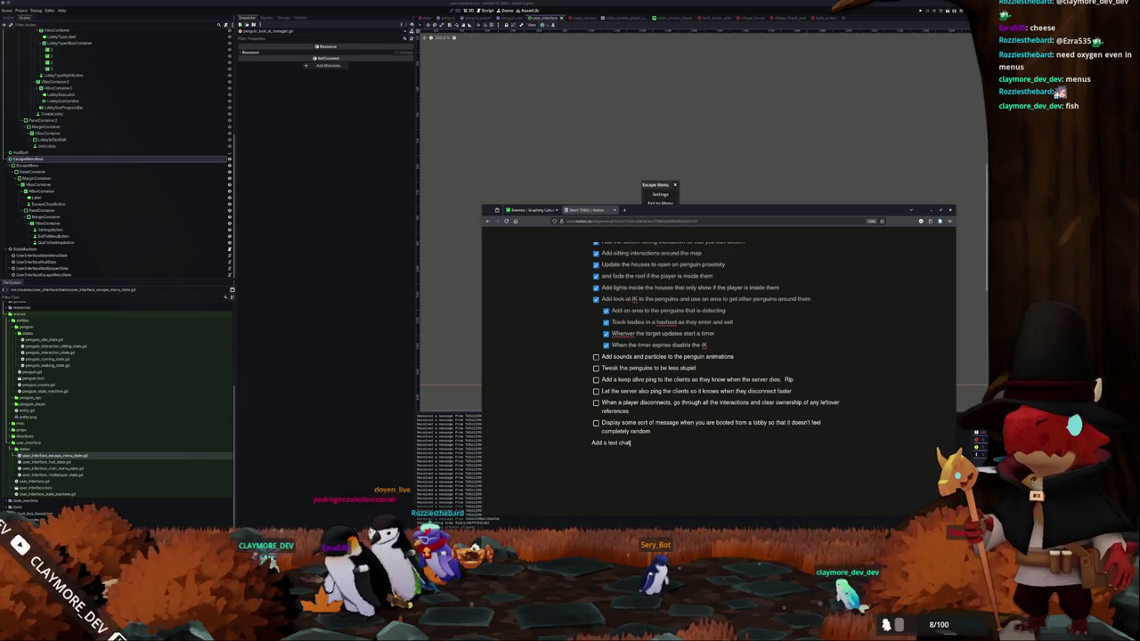
text( pannel to the hud)
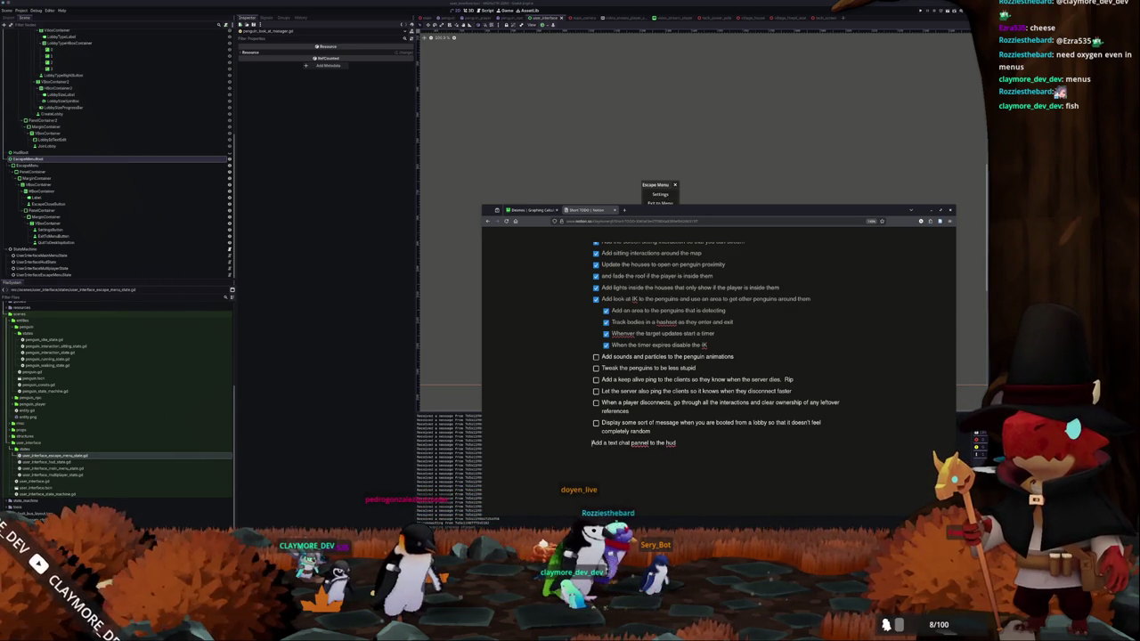
key(BackSpace)
key(Return)
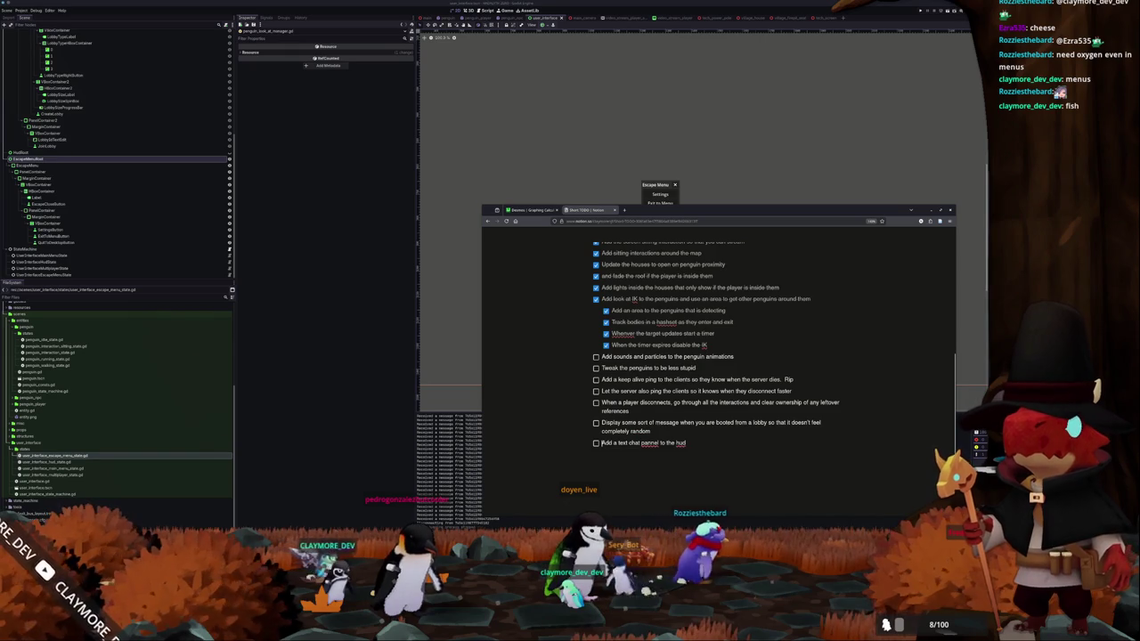
click(607, 443)
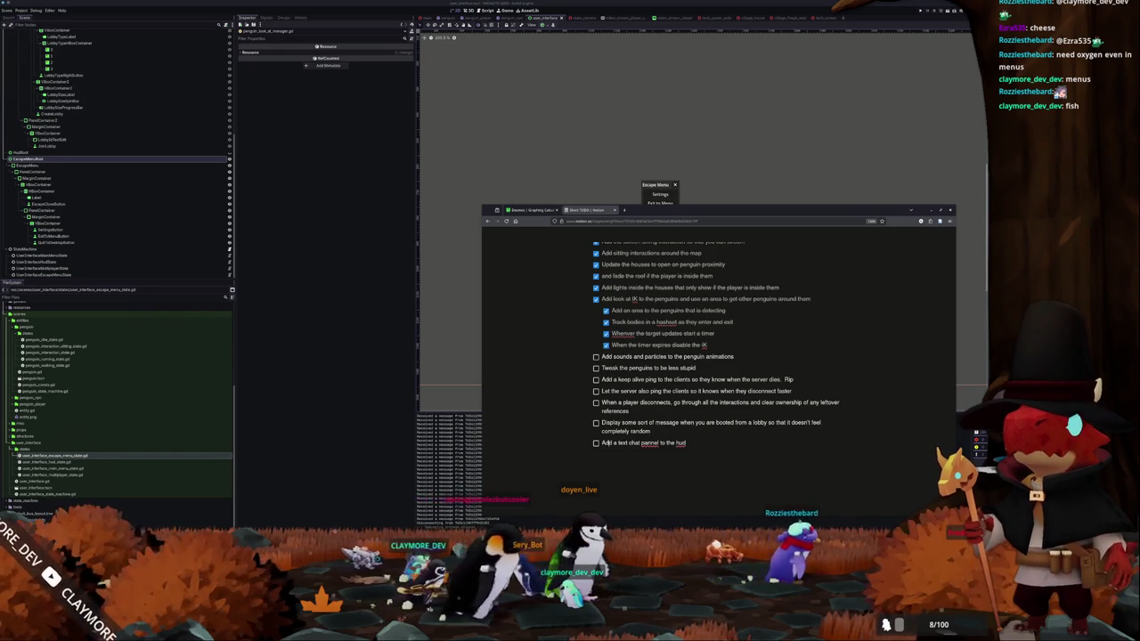
key(BackSpace)
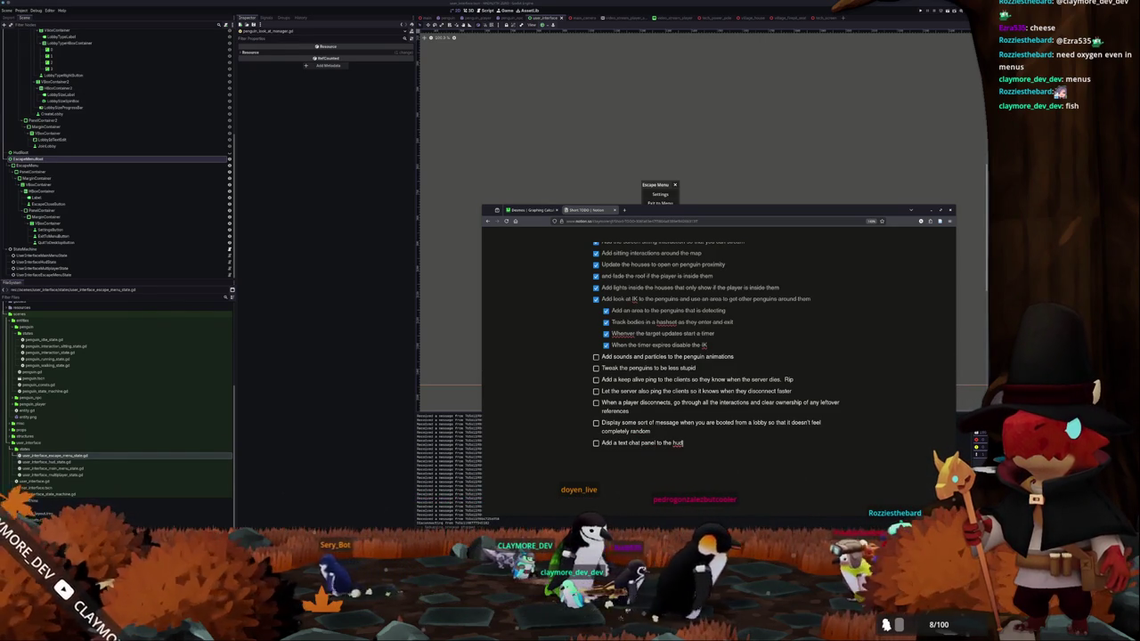
- Nest the sub-task 'Disable movement input while the text chat is being entered' under it
key(Return)
key(Tab)
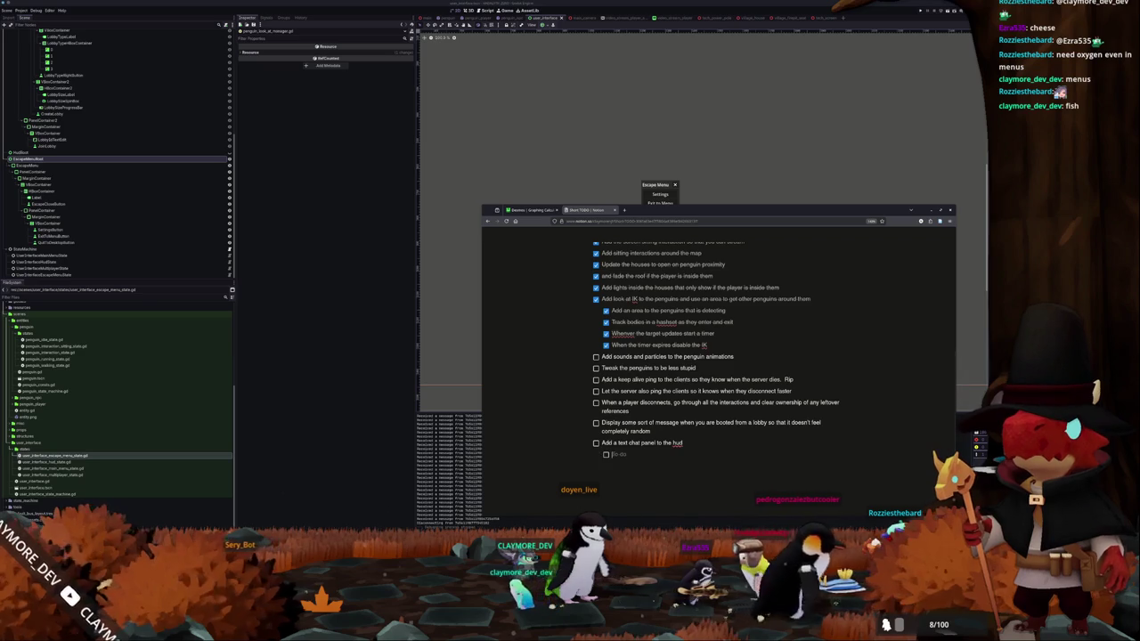
text(Disable movement inp)
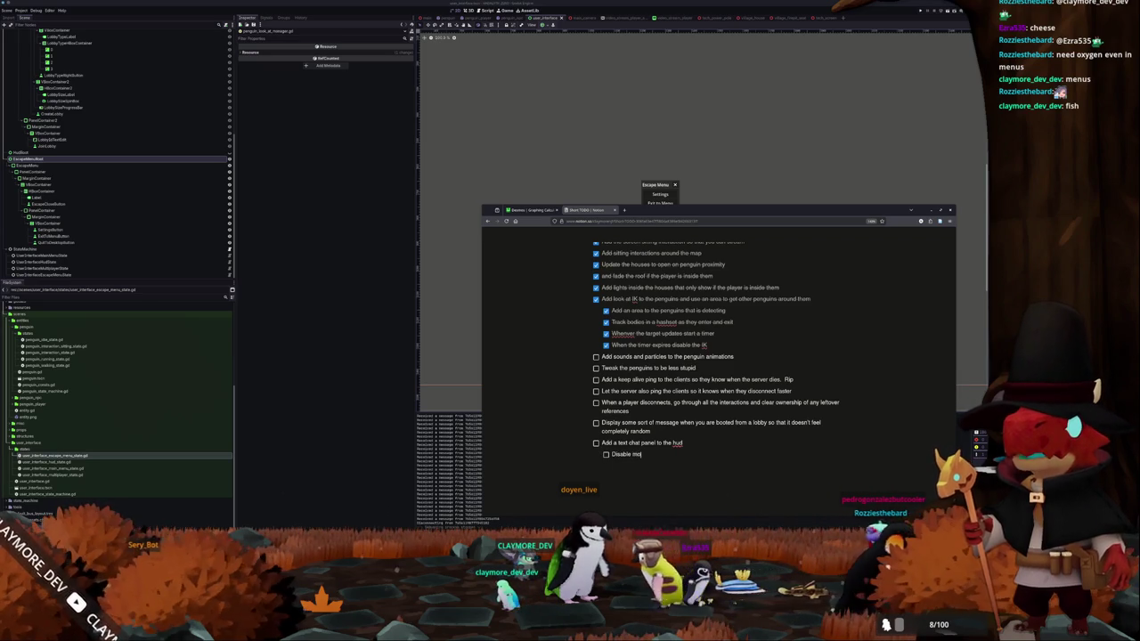
text(ut while)
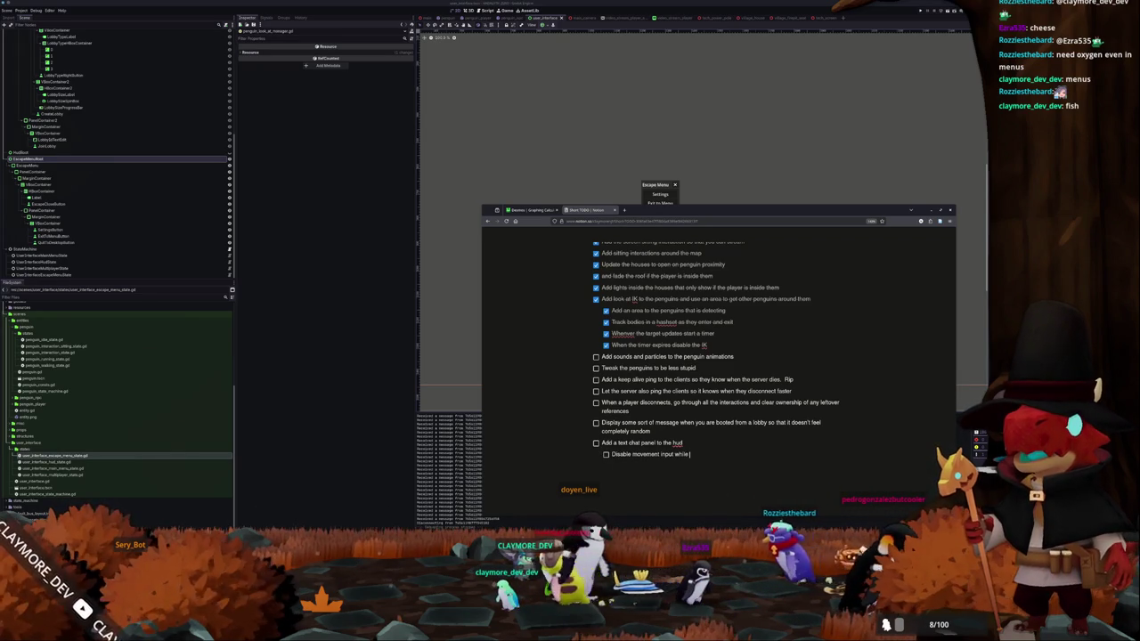
text( the text cha)
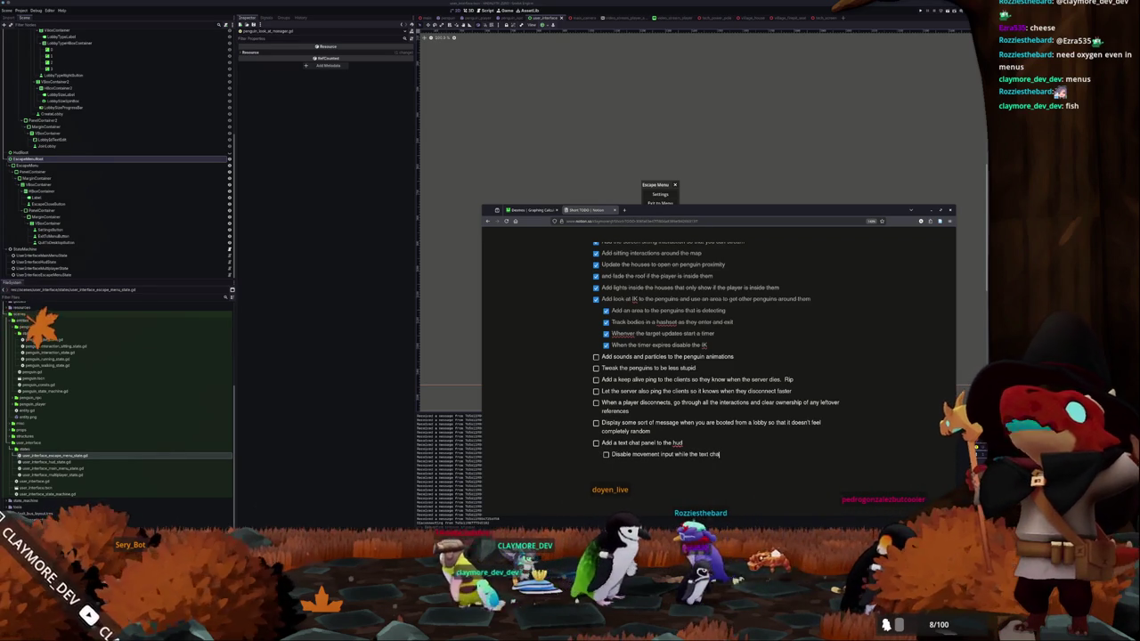
text(t is open)
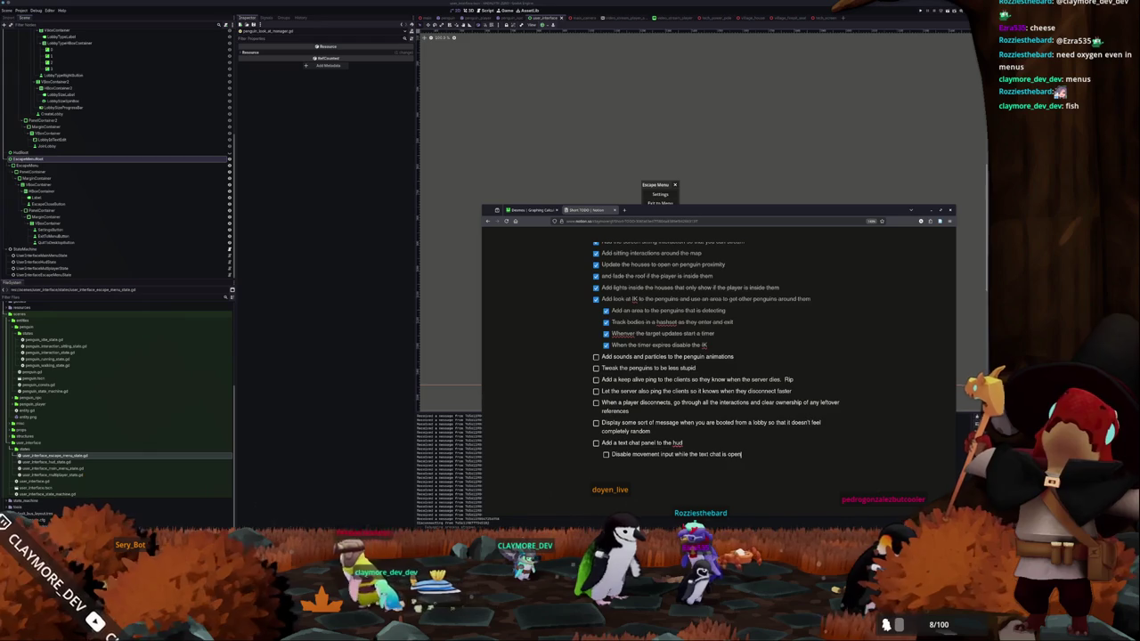
key(BackSpace)
key(BackSpace)
key(BackSpace)
key(BackSpace)
text(being entered)
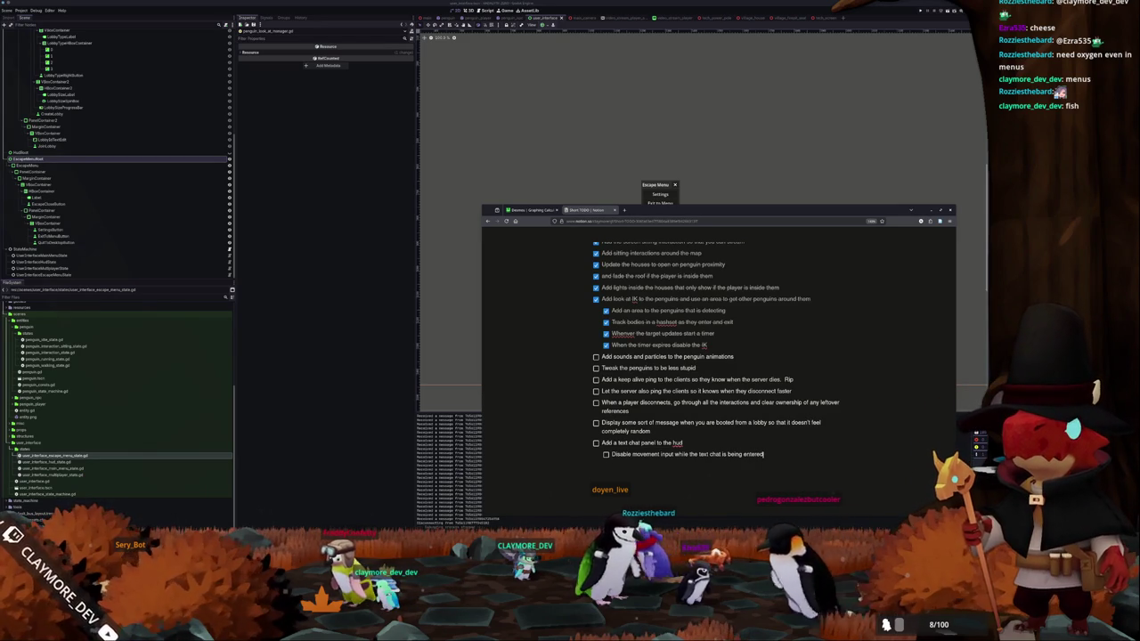
key(Return)
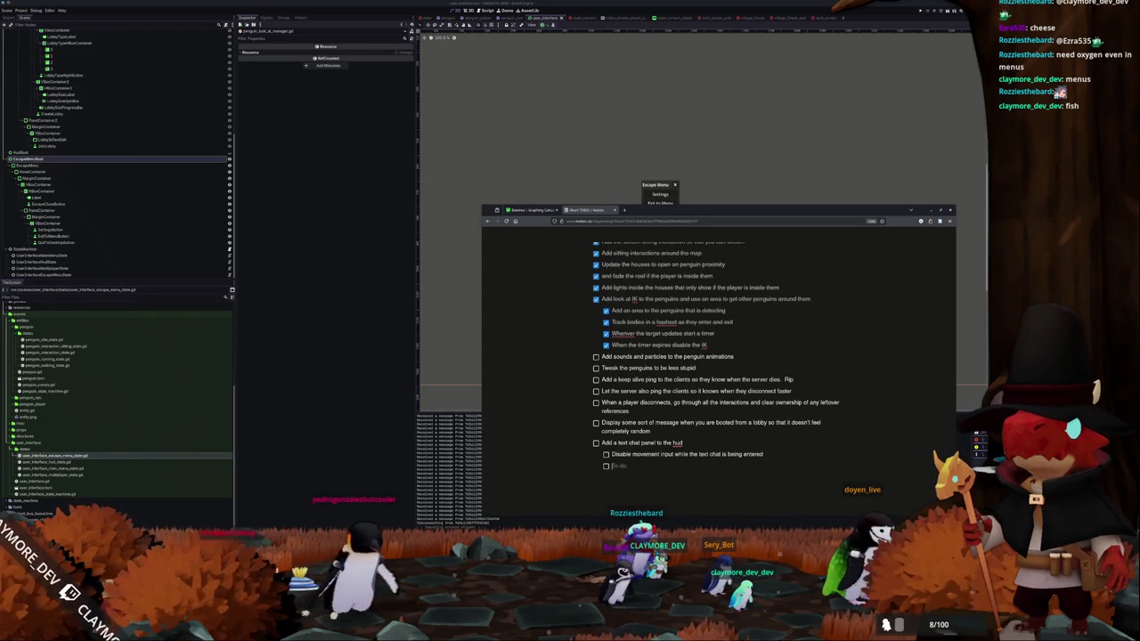
key(BackSpace)
key(BackSpace)
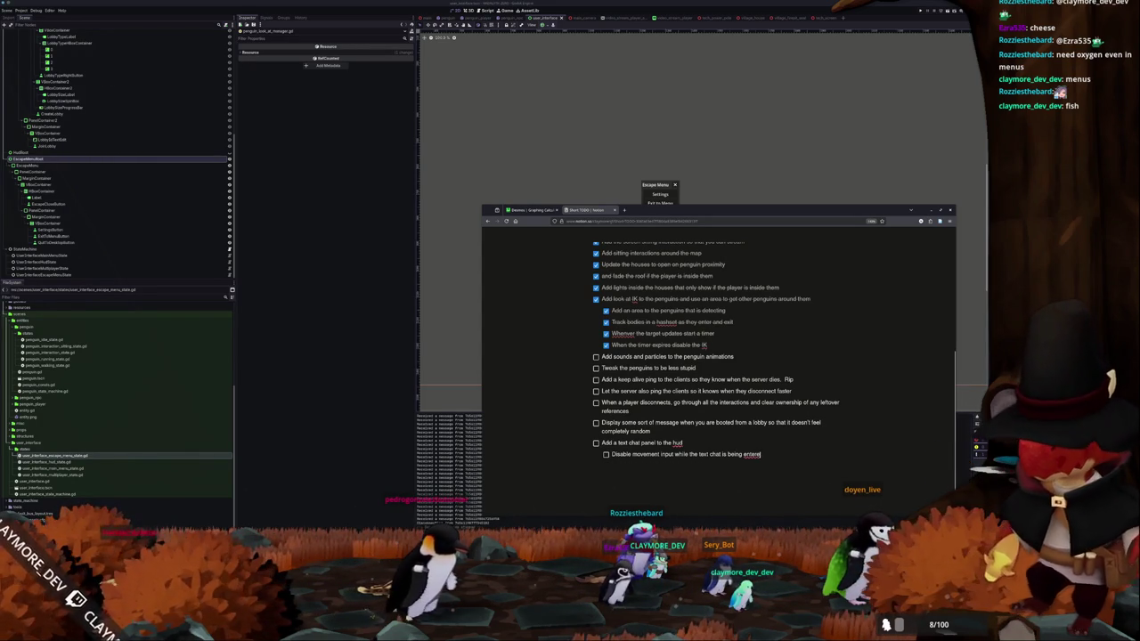
text(d)
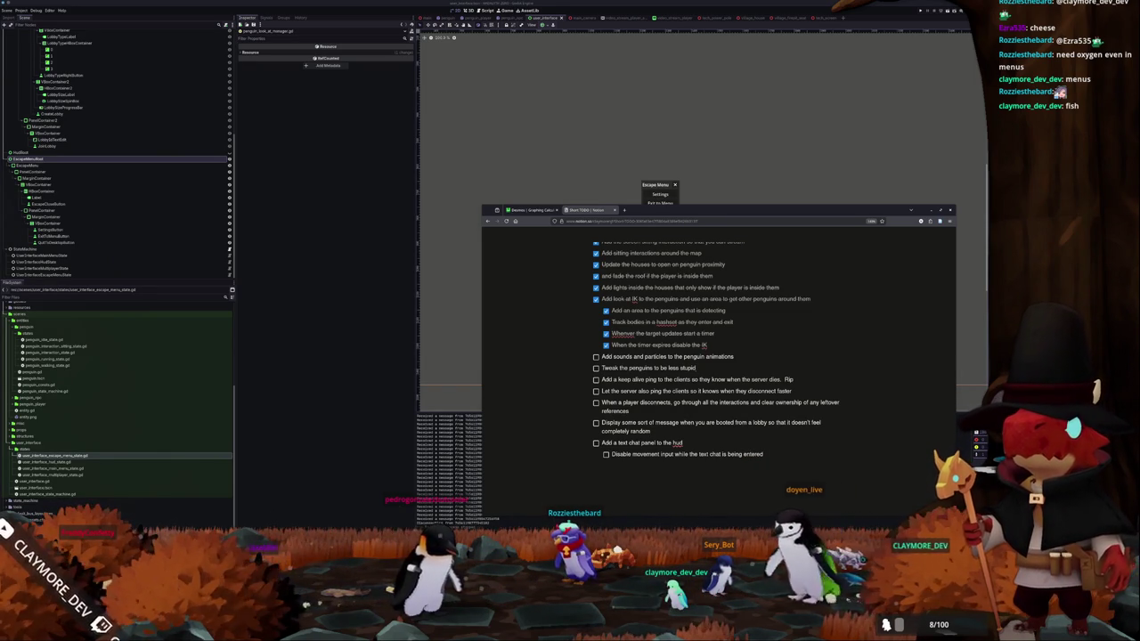
drag(695, 368, 602, 368)
- Replace the penguin task with 'Add penguin skins', nesting 'Send customization data whenever the server is joined'
text(Add penguin skins)
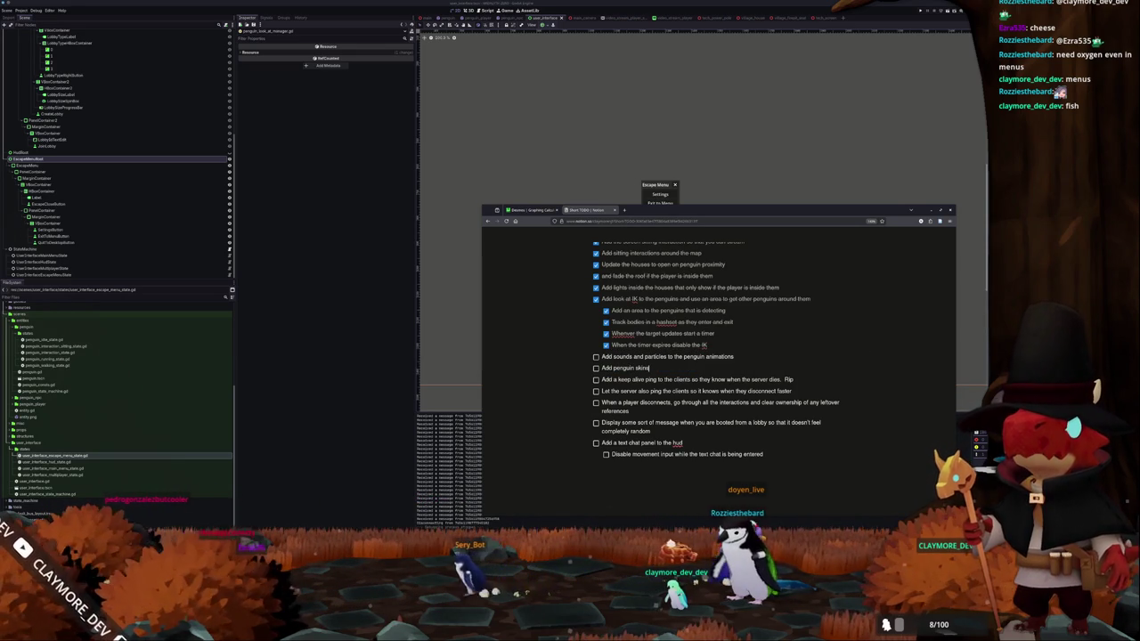
key(Return)
key(Tab)
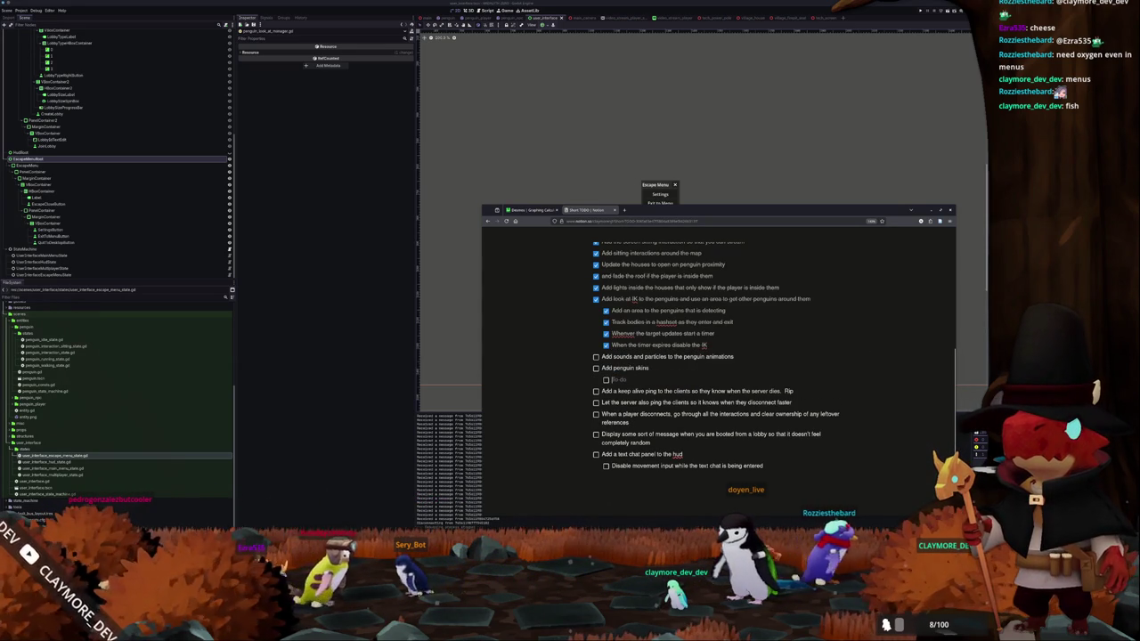
text(Send them)
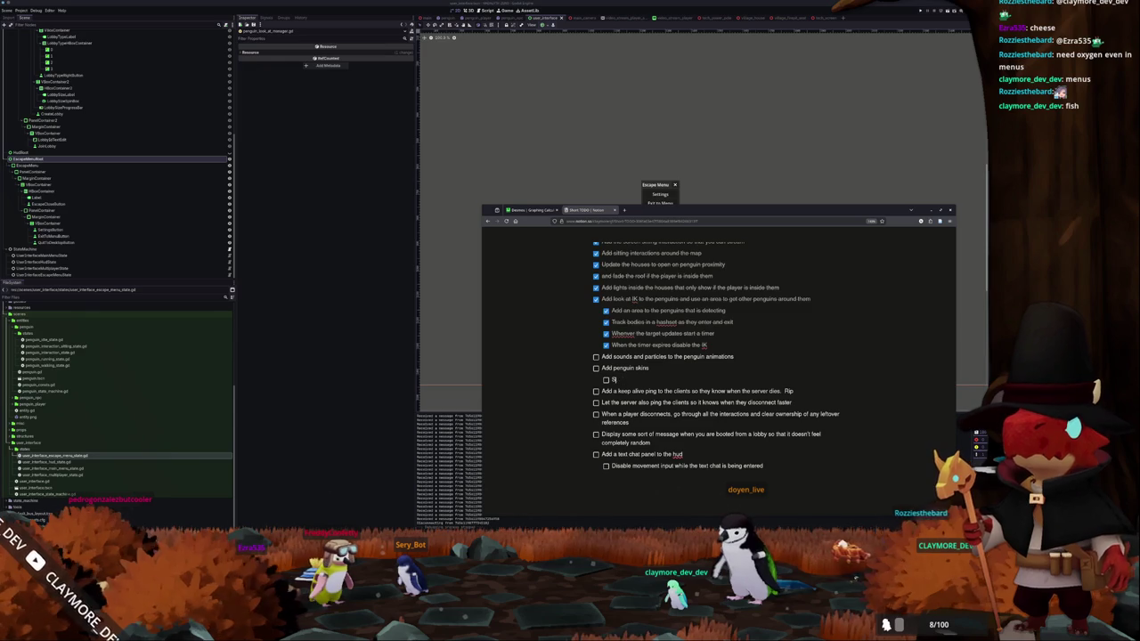
key(BackSpace)
key(BackSpace)
text(customization data )
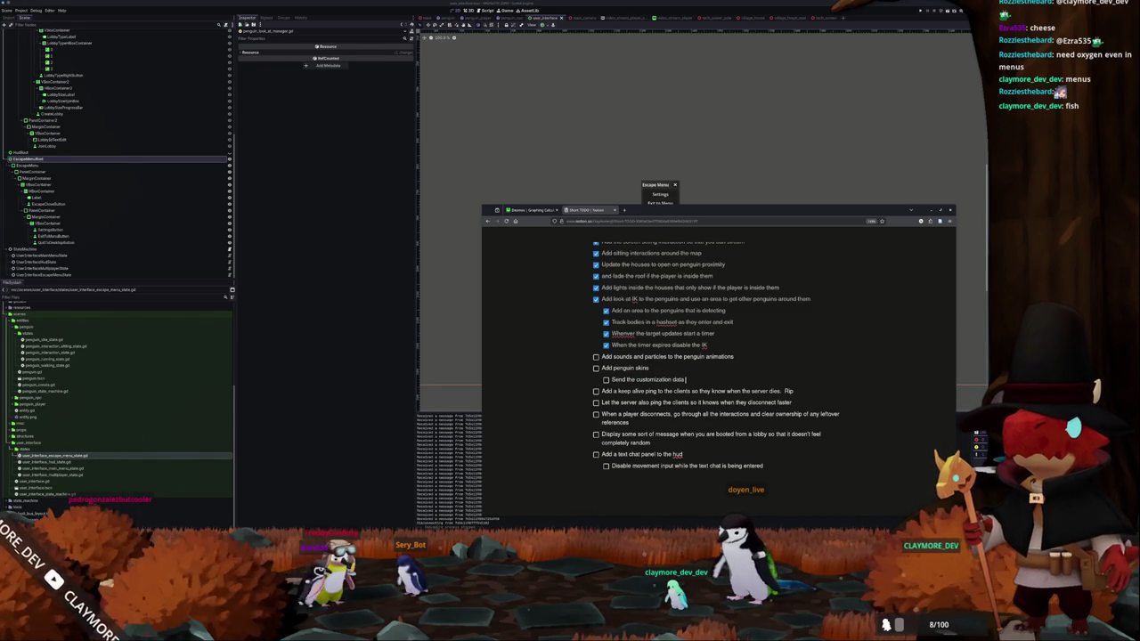
text(whenever the)
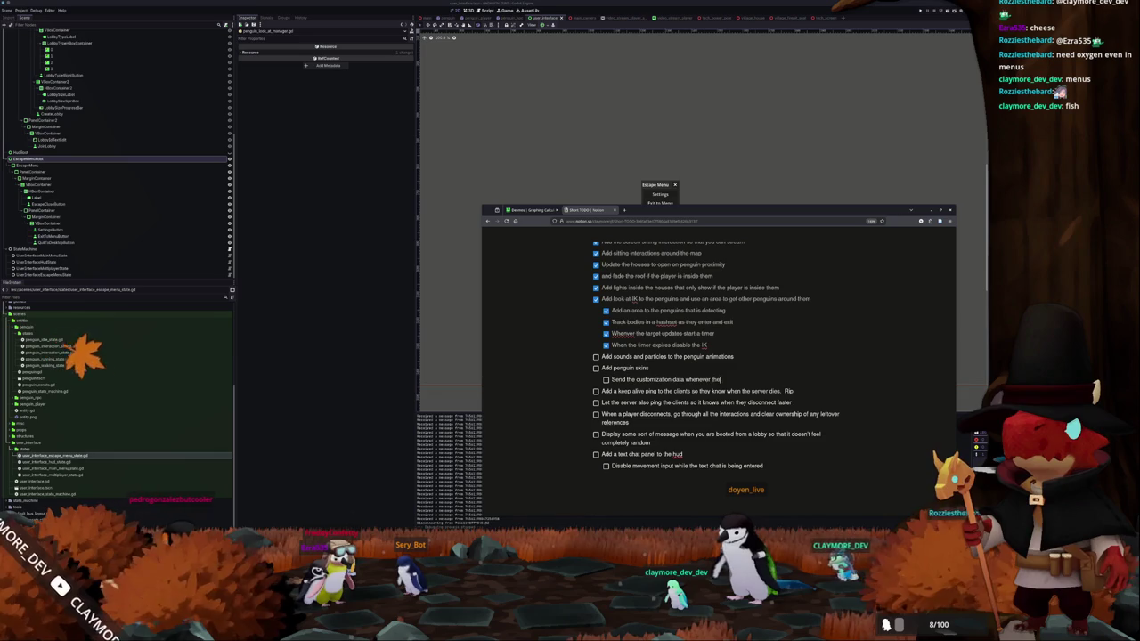
text( server is jo)
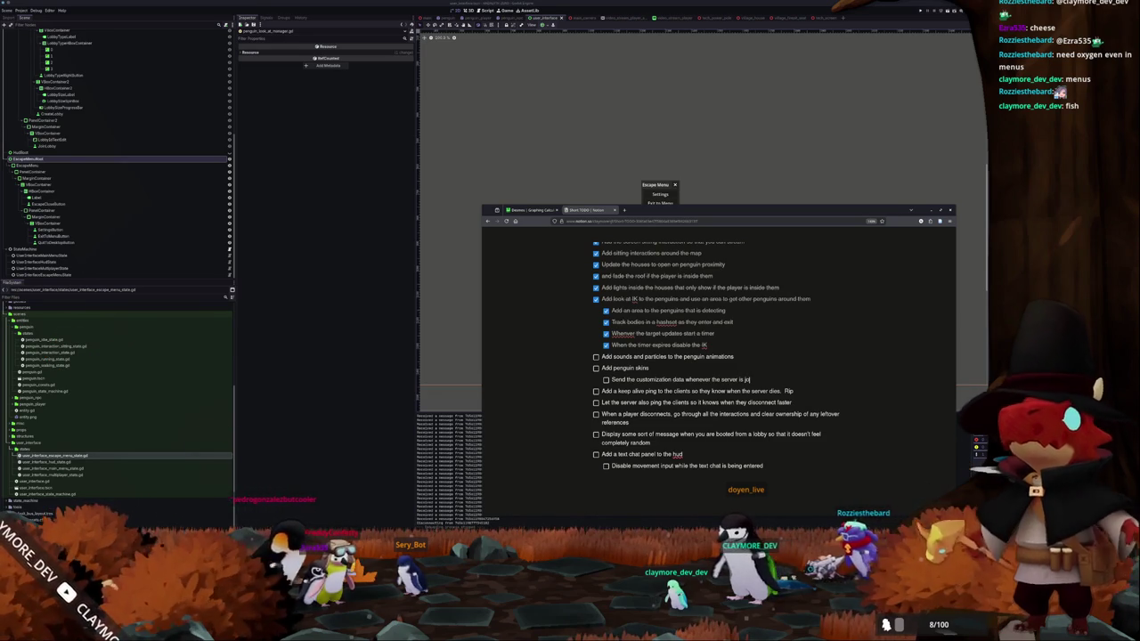
text(ined)
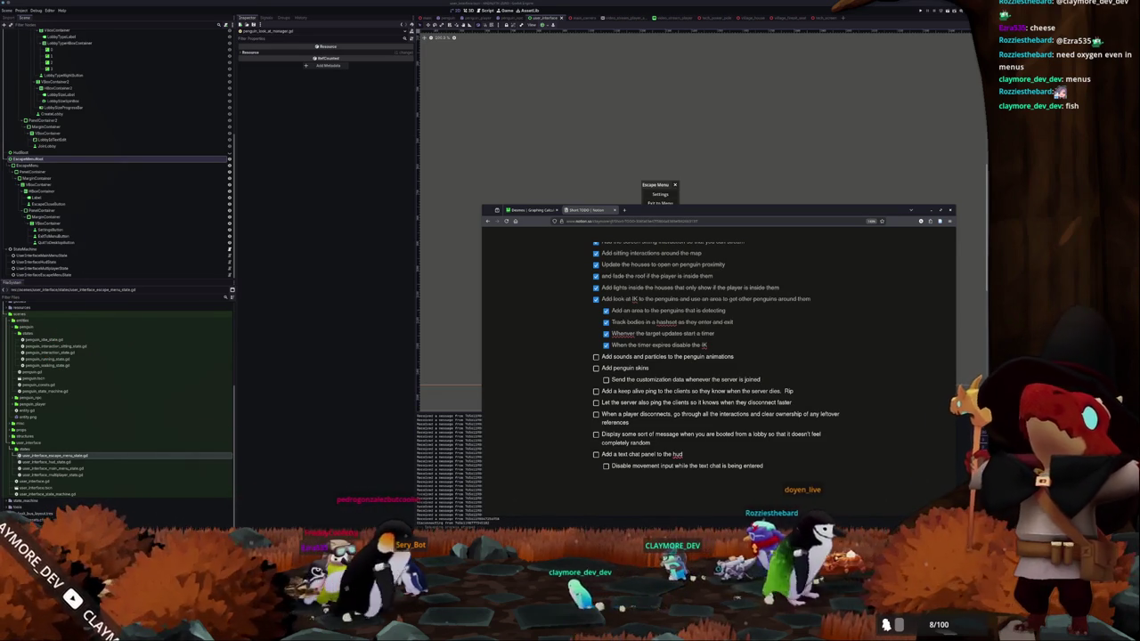
- Add sub-tasks for sending customization data on replication and a broadcast change-skin command
key(Return)
text(Send the)
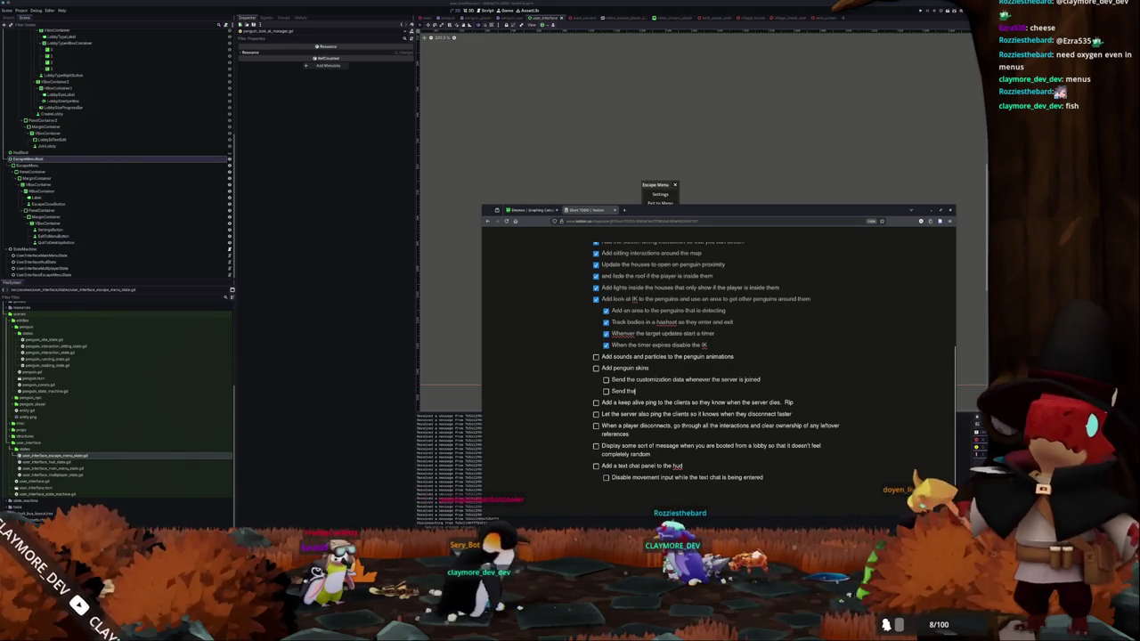
text( customization data)
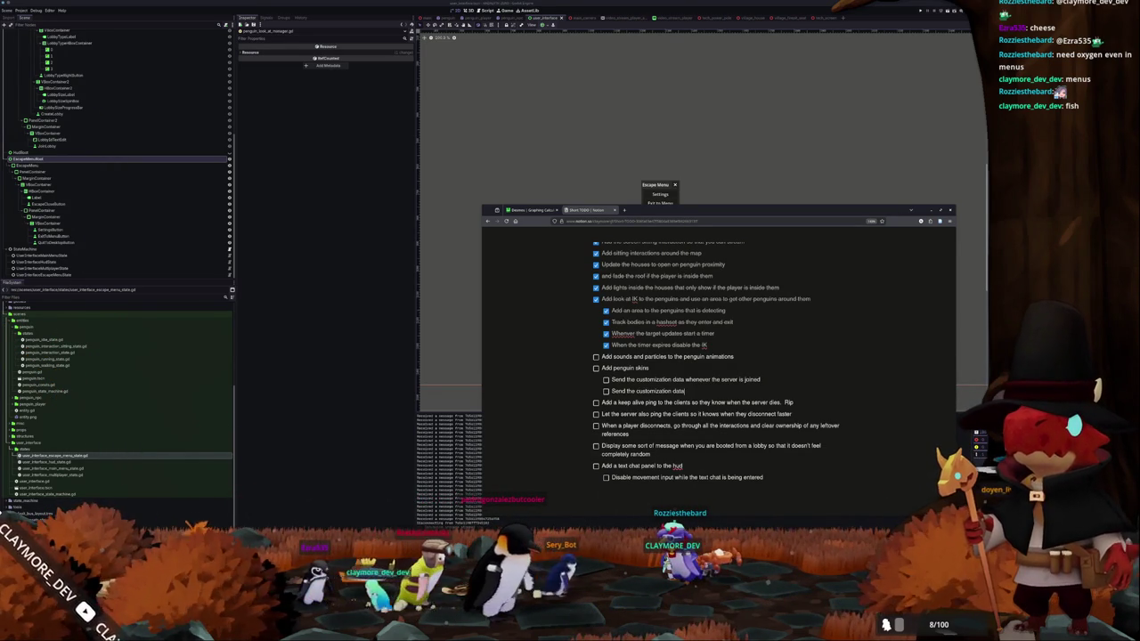
text( whenever the da)
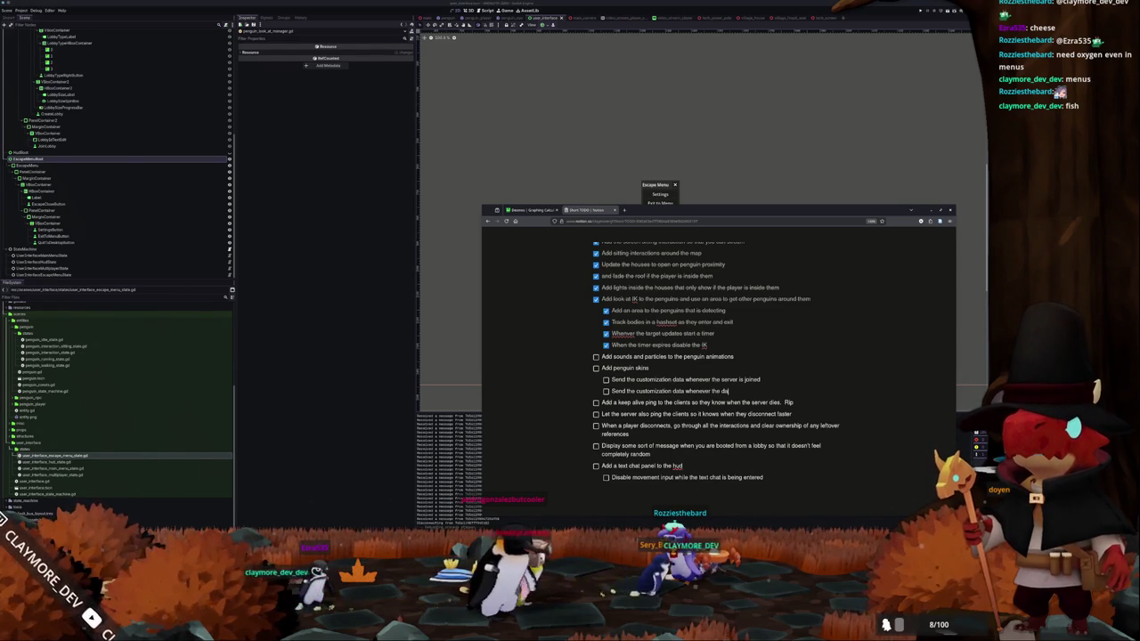
text(ta is replicated)
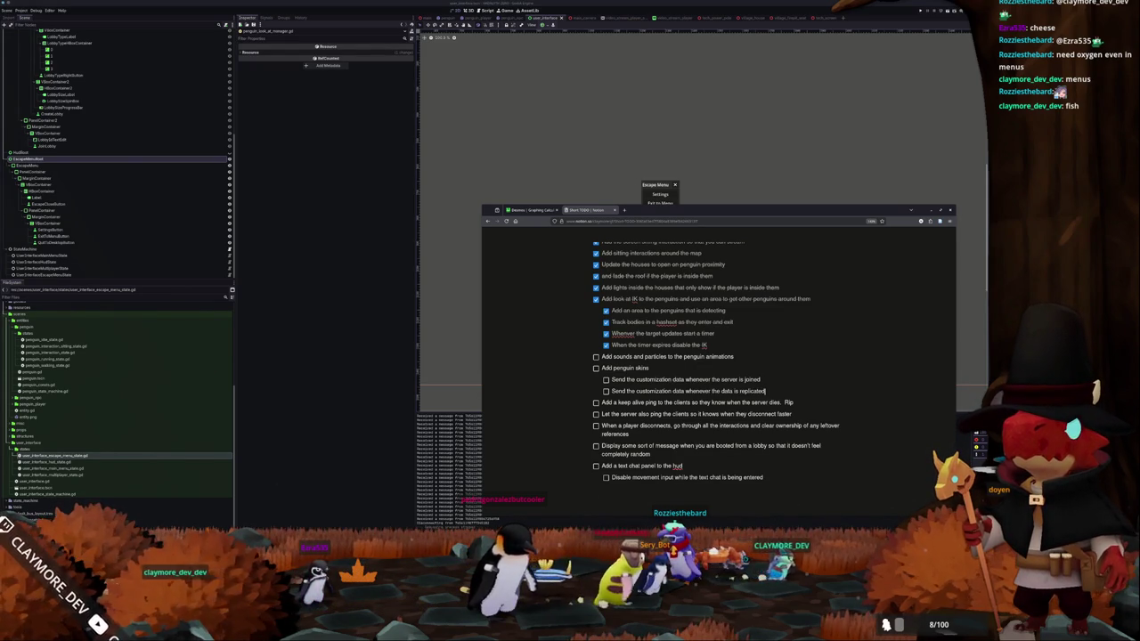
key(Return)
text(Add a change s)
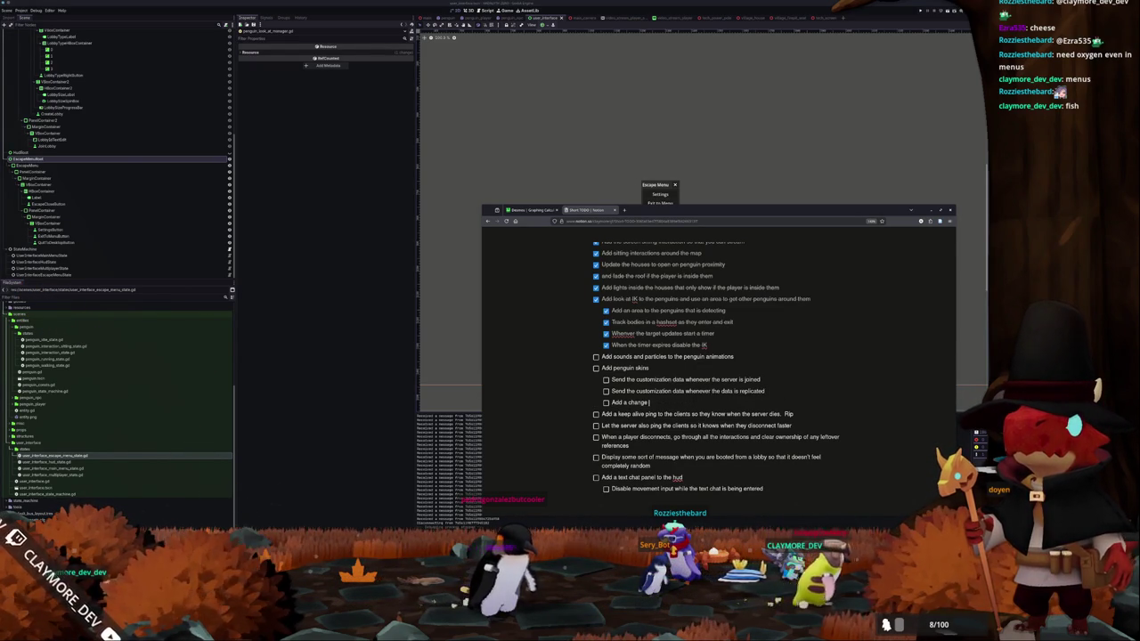
text(kin command)
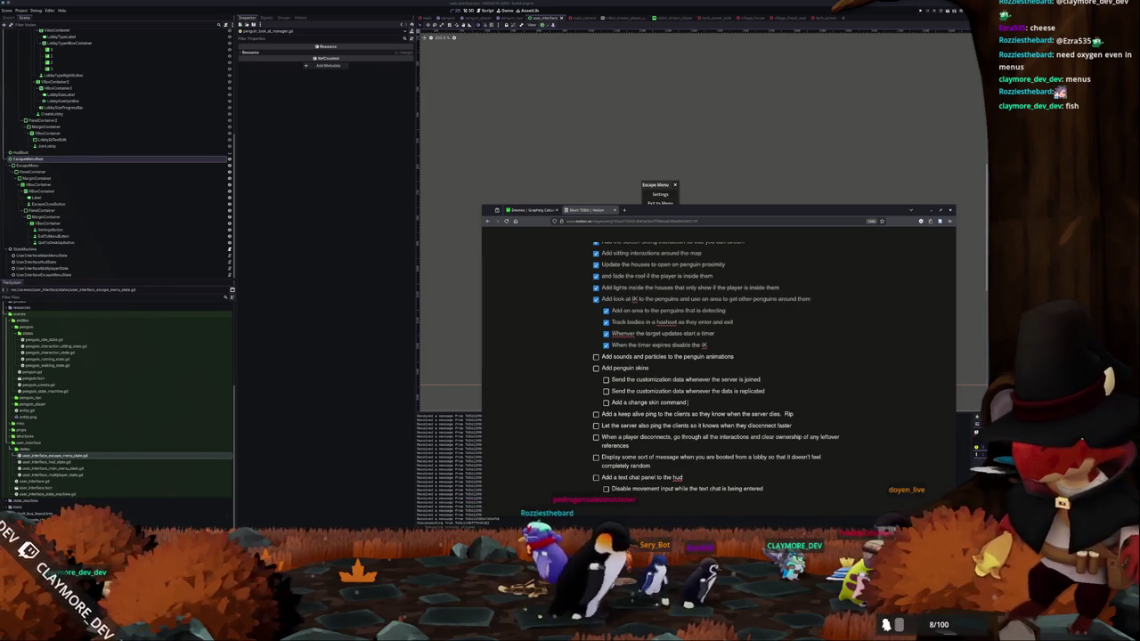
text( the is broadca)
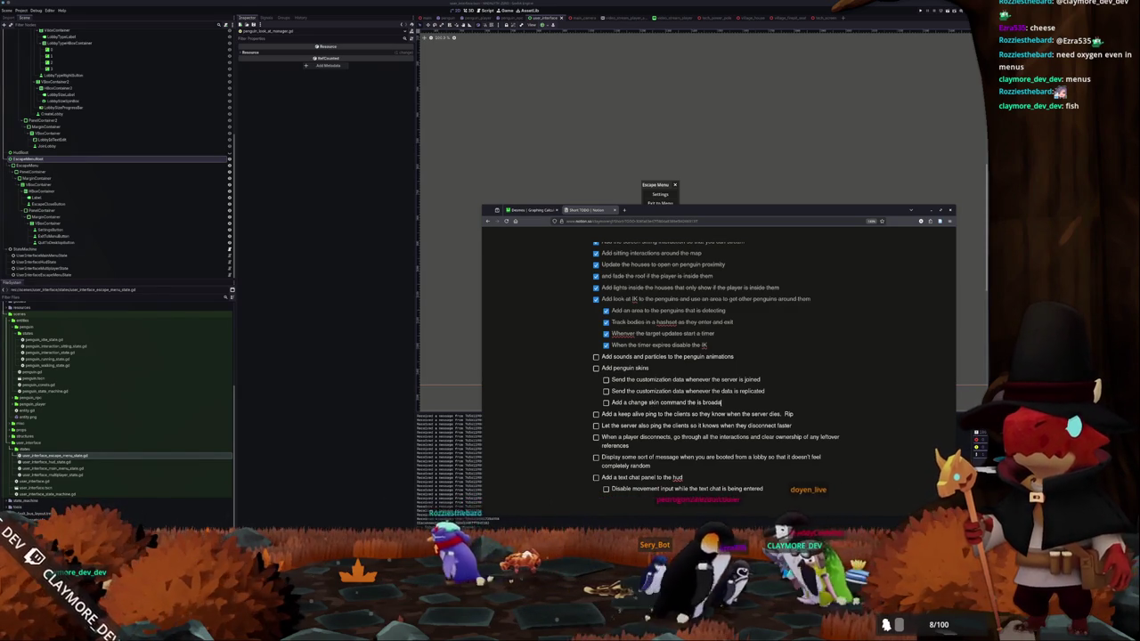
text(st across)
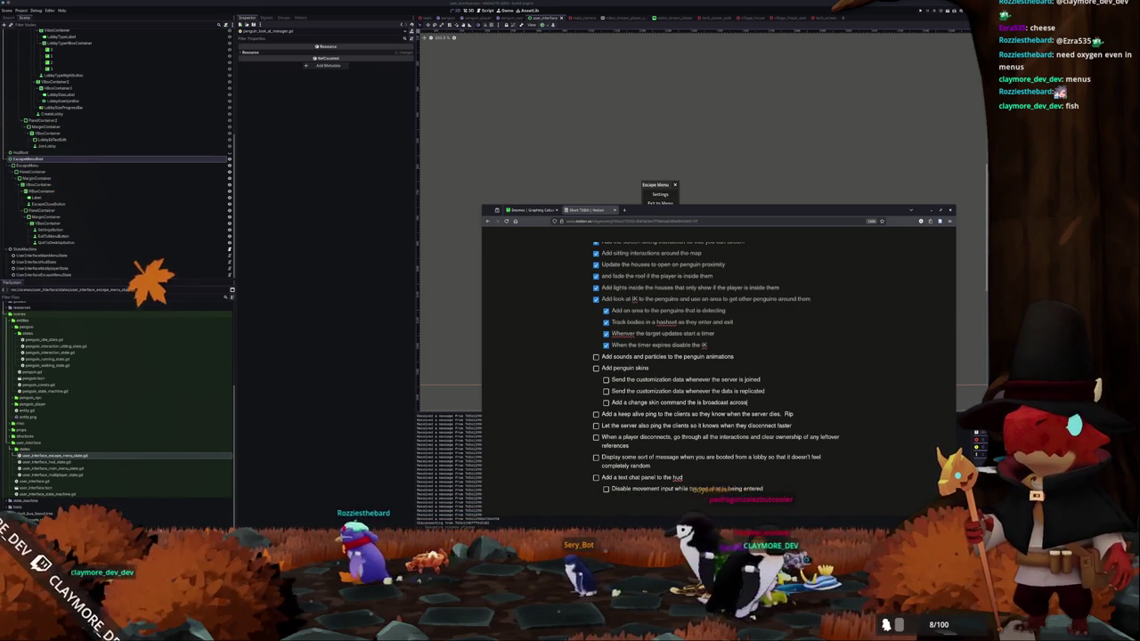
text( all clients)
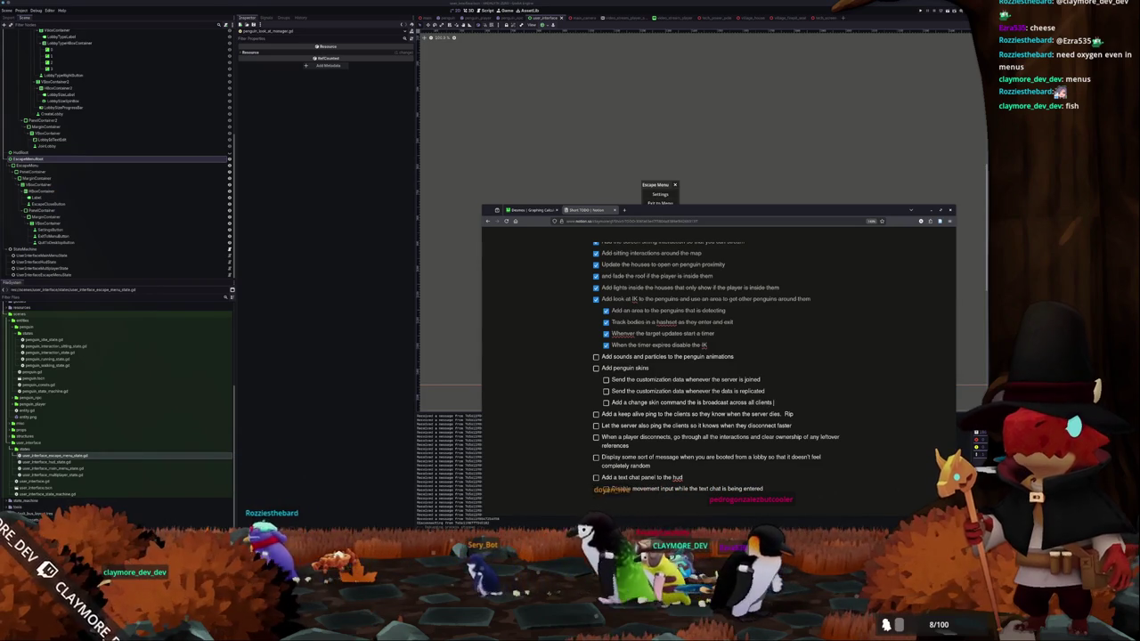
text( when a penguin changes their skin)
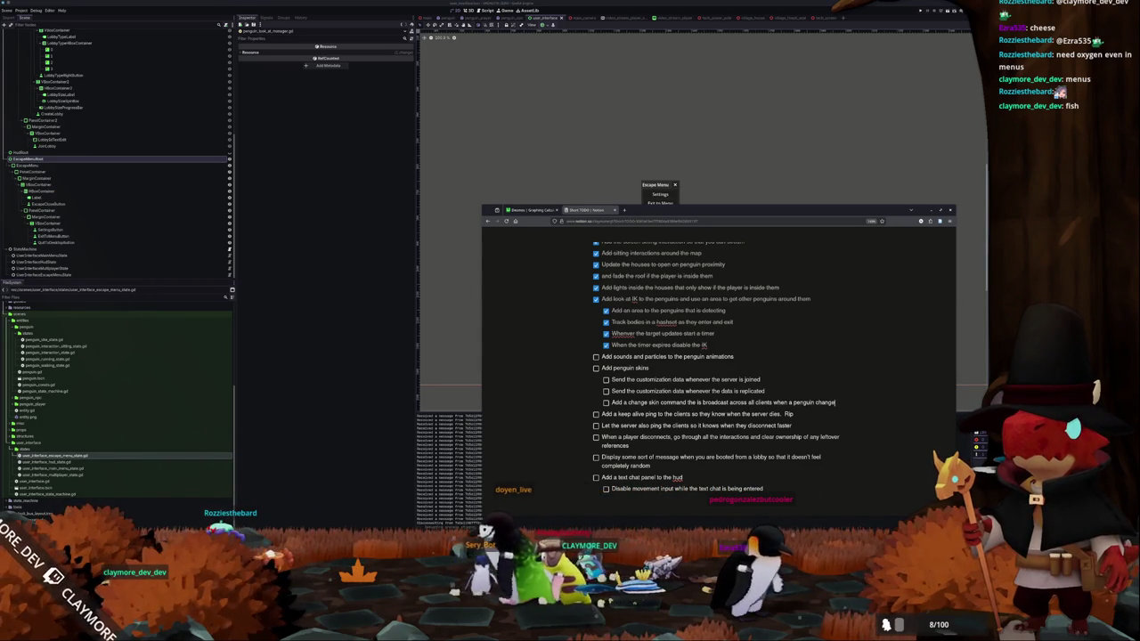
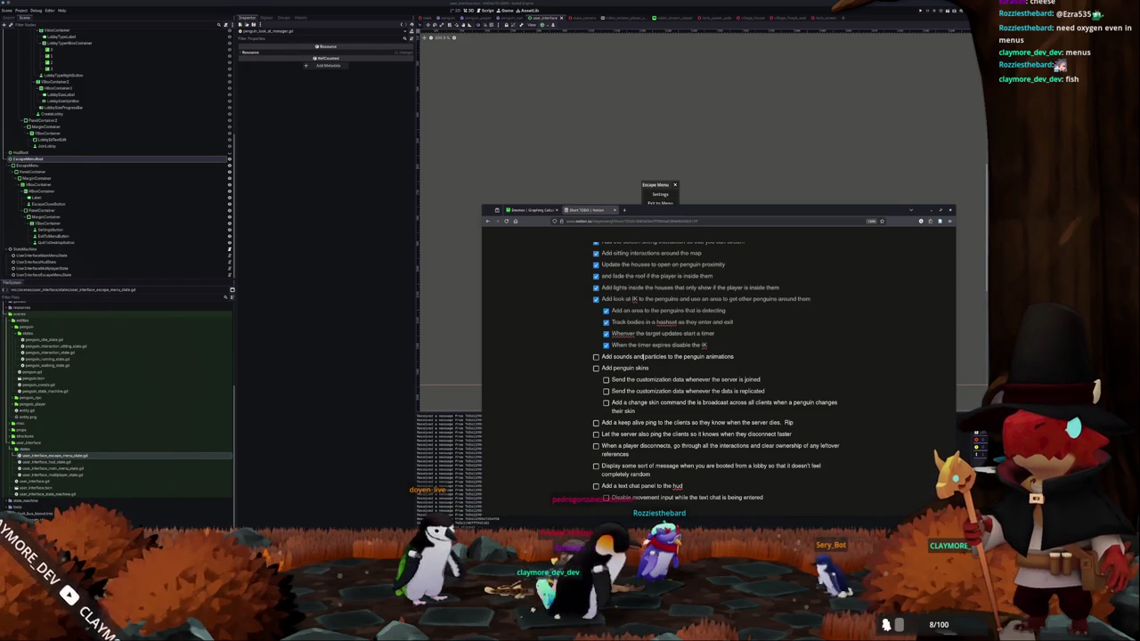
- Insert a new 'Model a puffin' to-do above the sounds and particles item
click(704, 357)
key(Right)
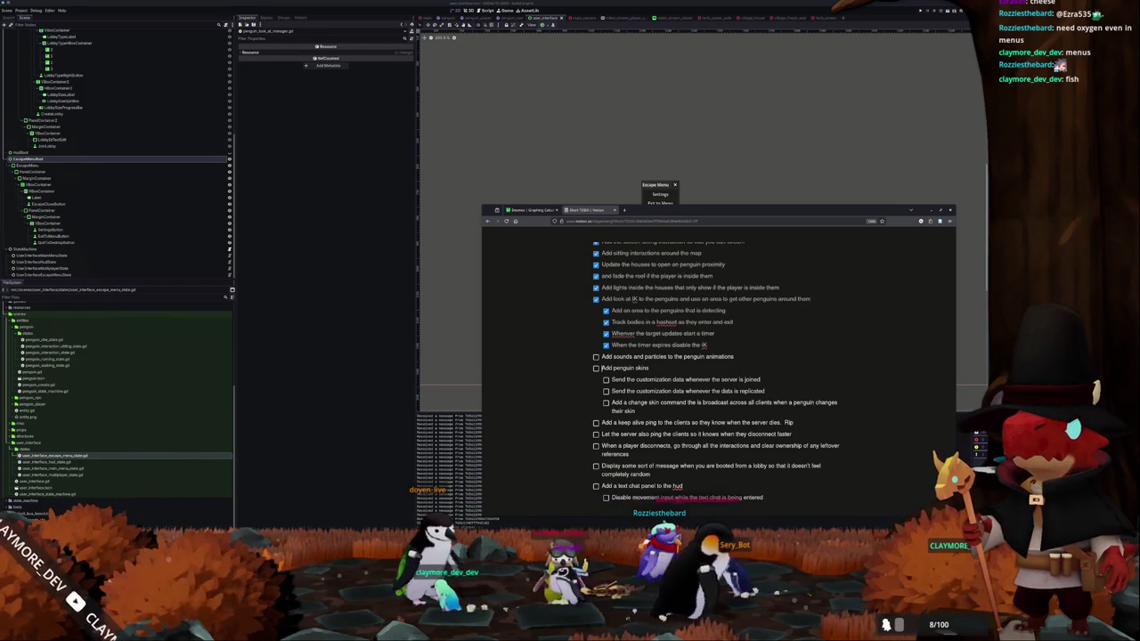
key(Return)
text(Model a puffin)
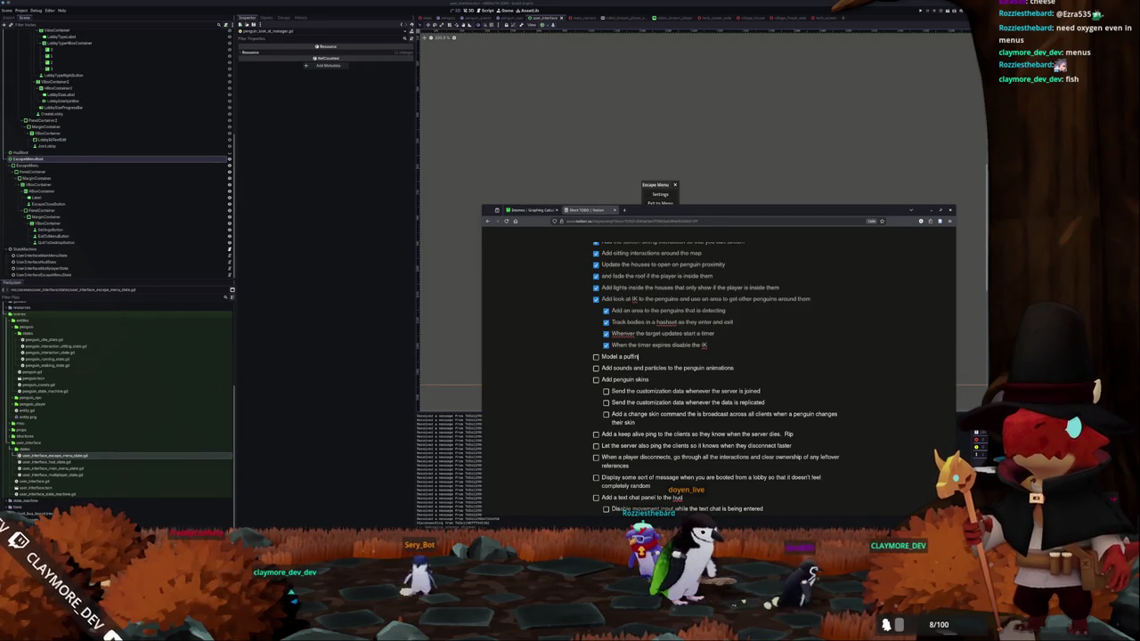
- Nest two sub-tasks: perch and replicate on all clients, and name puffins after Twitch viewers
key(Return)
key(Tab)
text(Need)
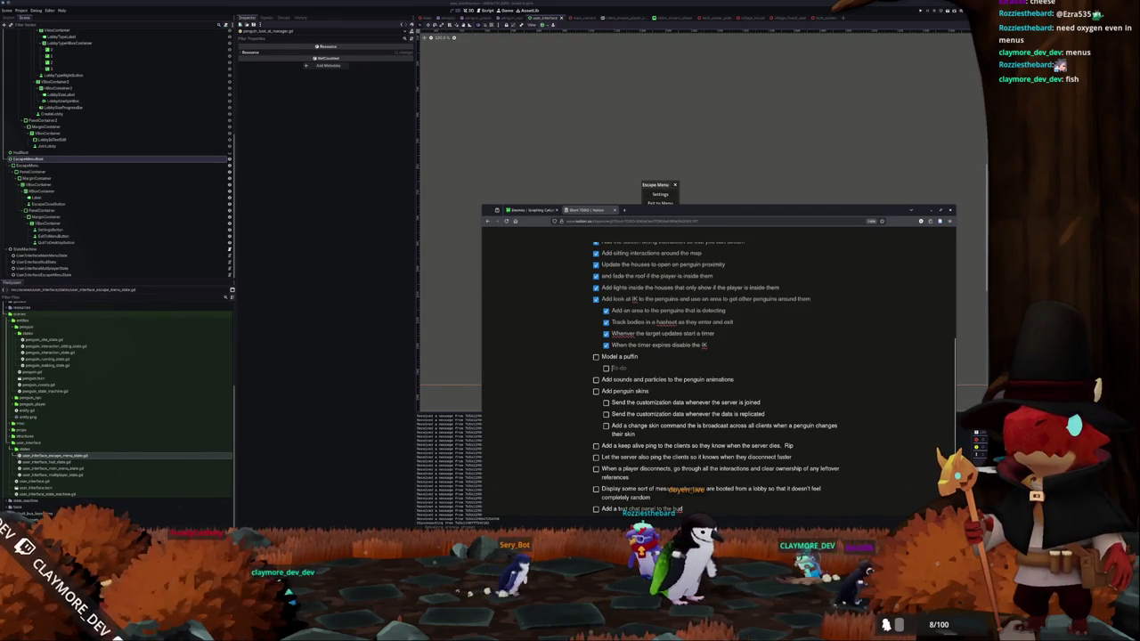
text(s to b)
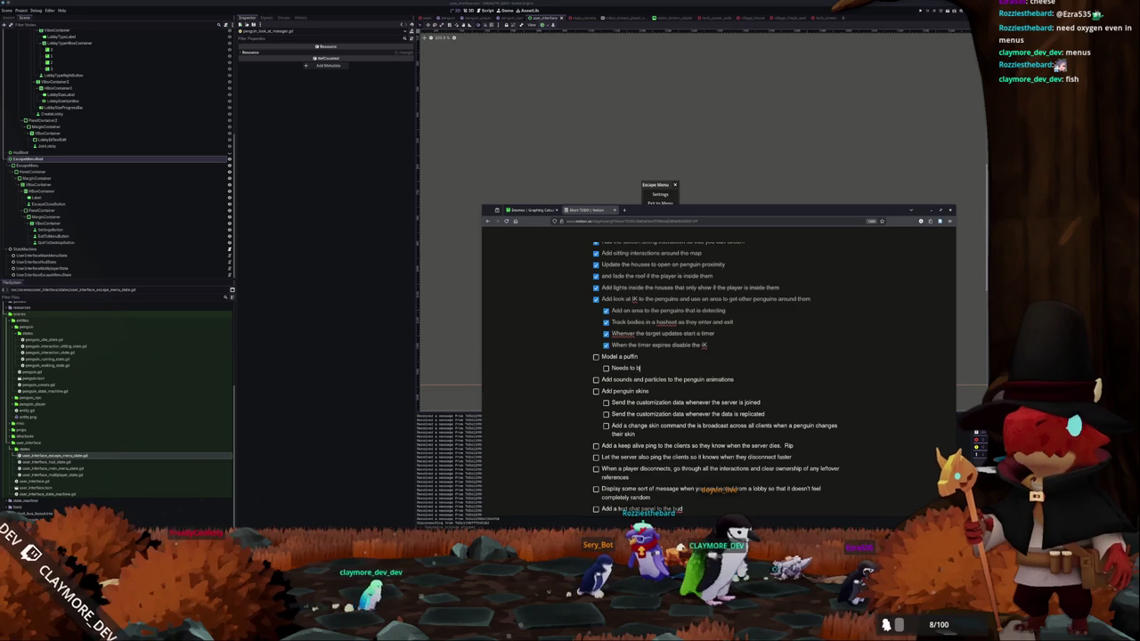
text(e able to perch)
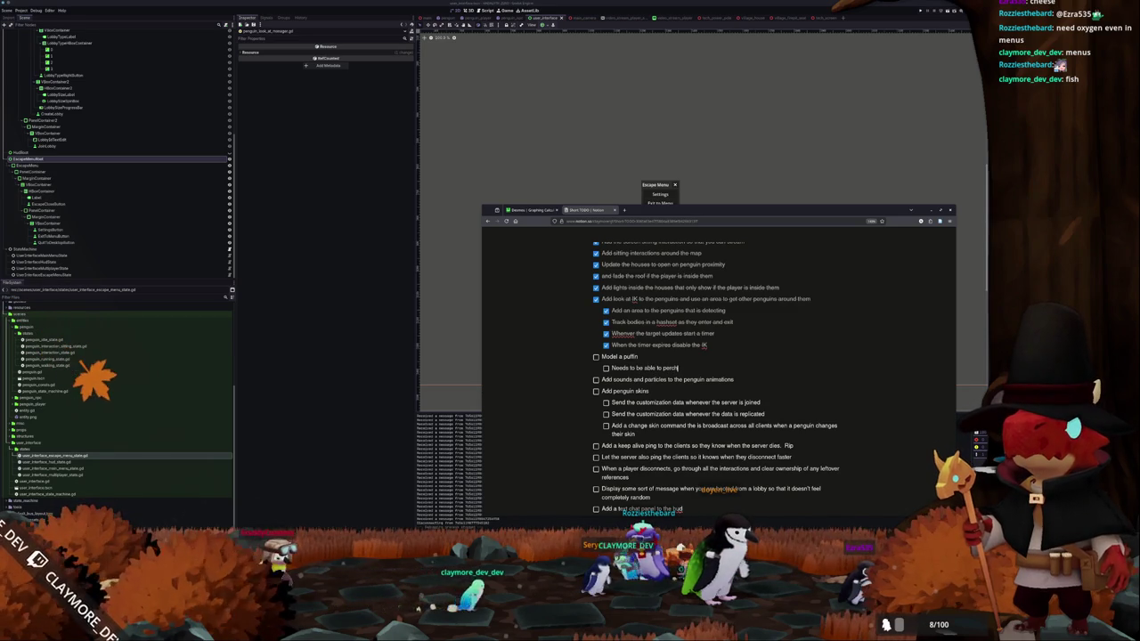
text( in spots and be replica)
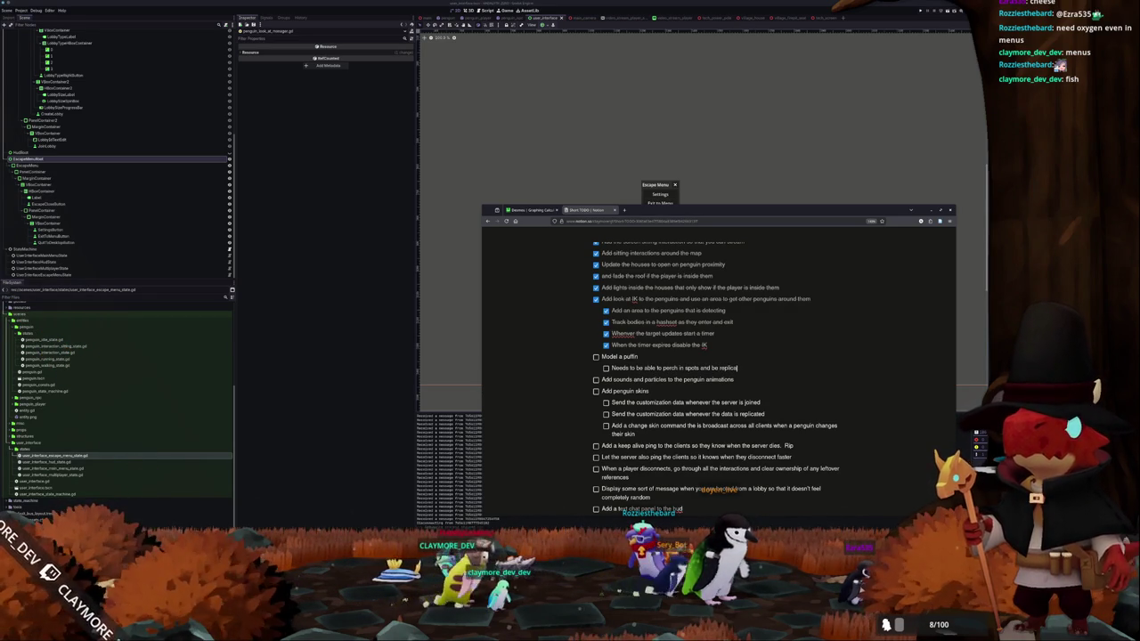
text(ted on th)
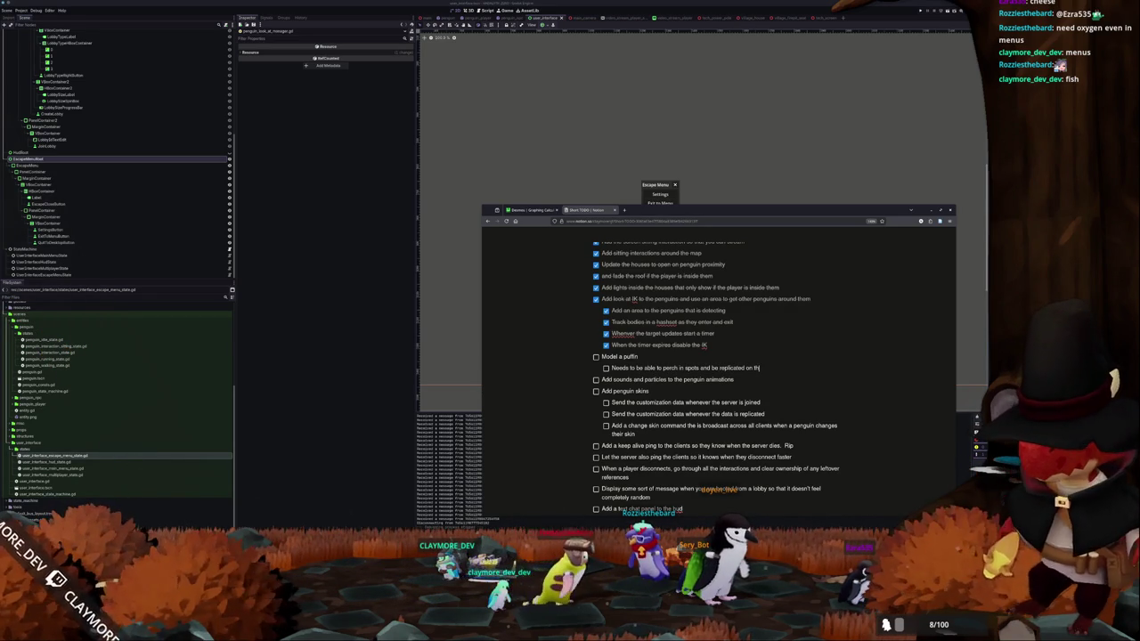
key(BackSpace)
key(BackSpace)
text(all clients)
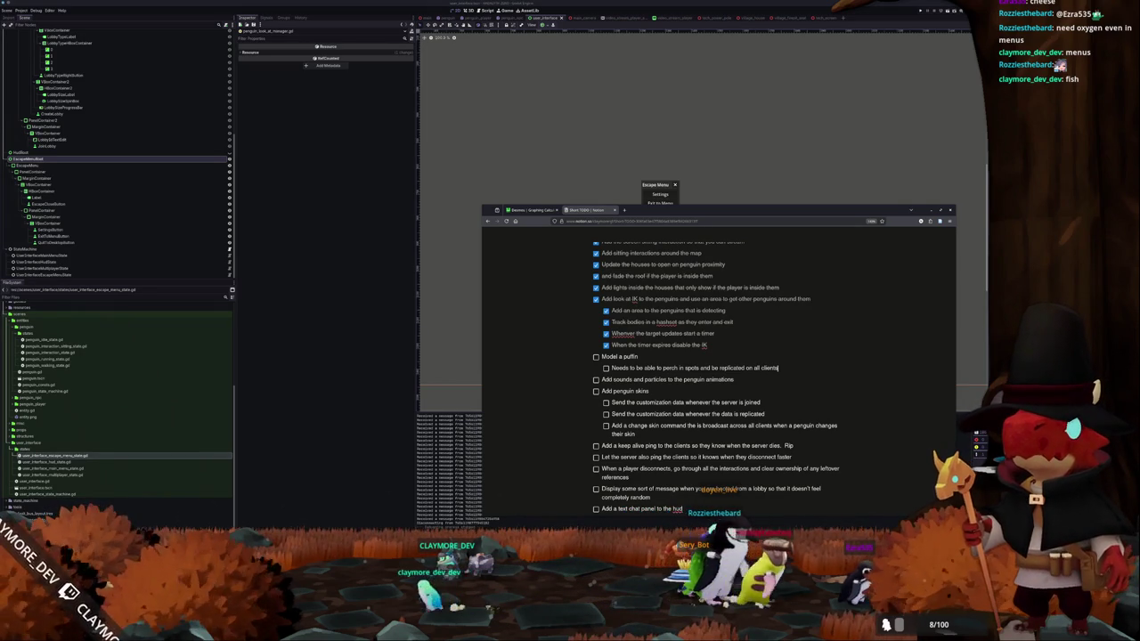
key(Return)
text(Puffi)
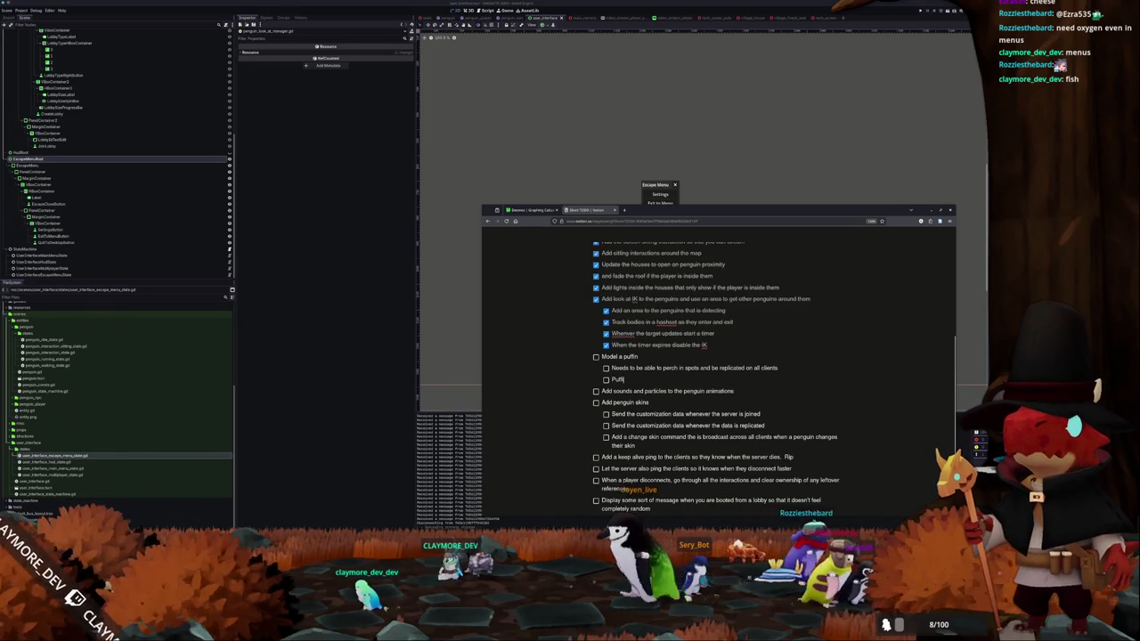
text(ns should be named after twitch viewers)
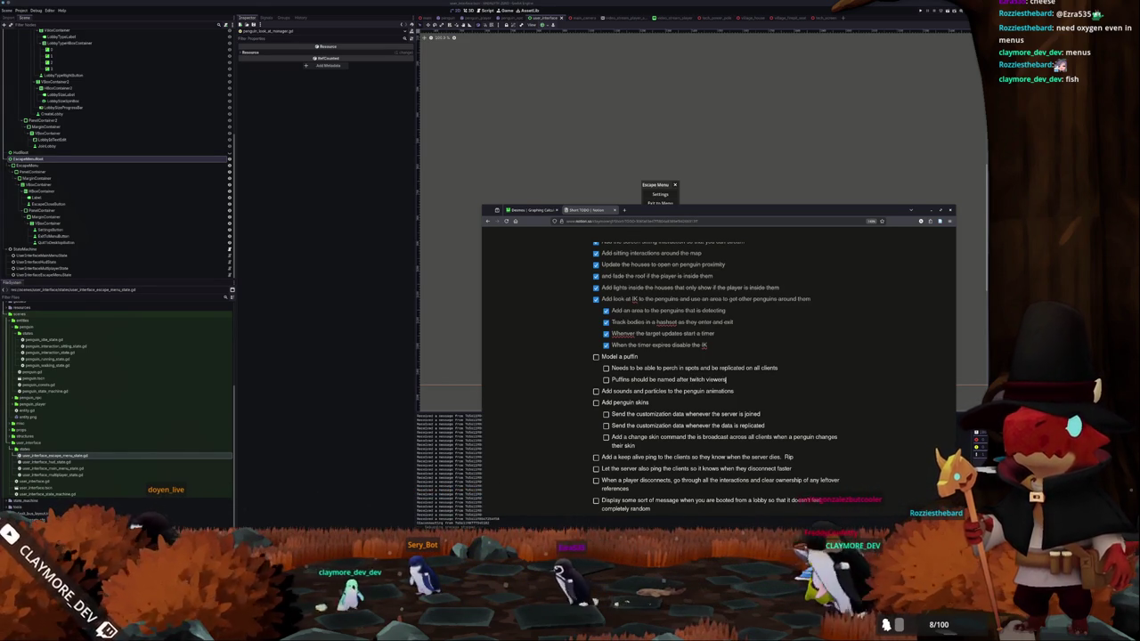
- Add a top-level to-do 'Add a twitch integration for the host only'
key(Return)
key(shift+Tab)
text(Add a twitch integration for the host )
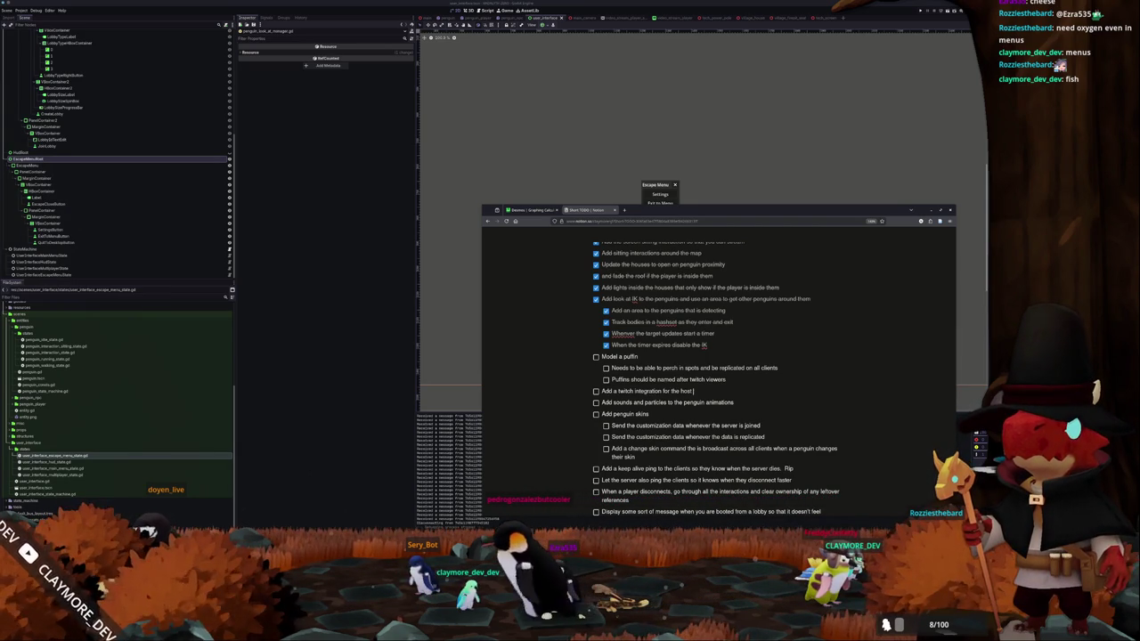
text(only)
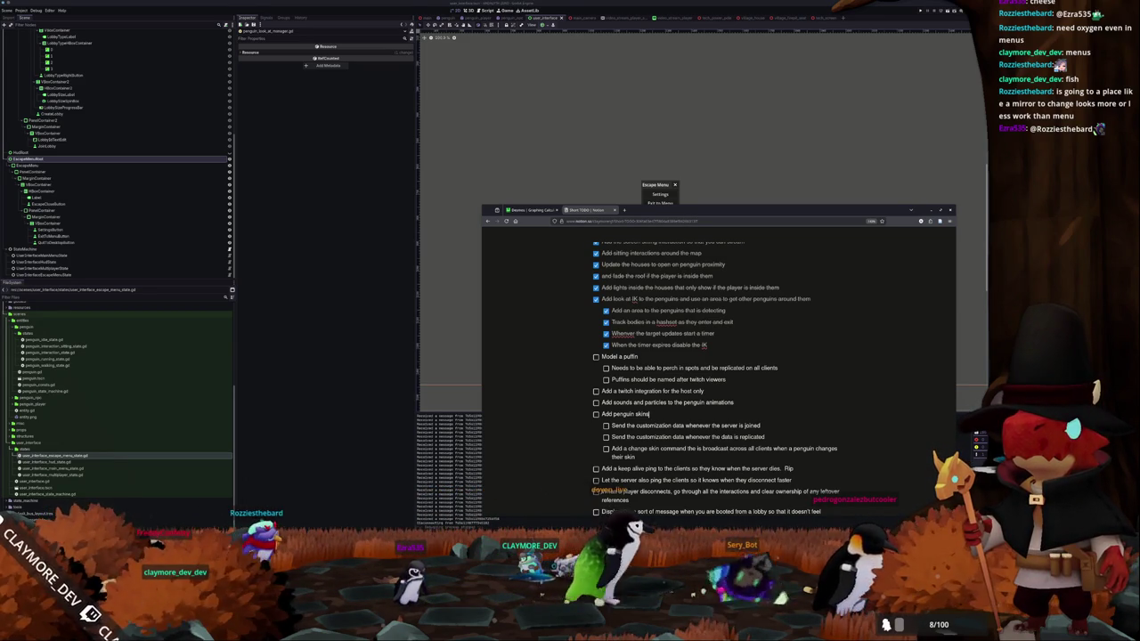
- Add a 'Model a mirror' sub-task under Add penguin skins, then delete it and return to the puffin naming line
key(Return)
text(Model a mirror)
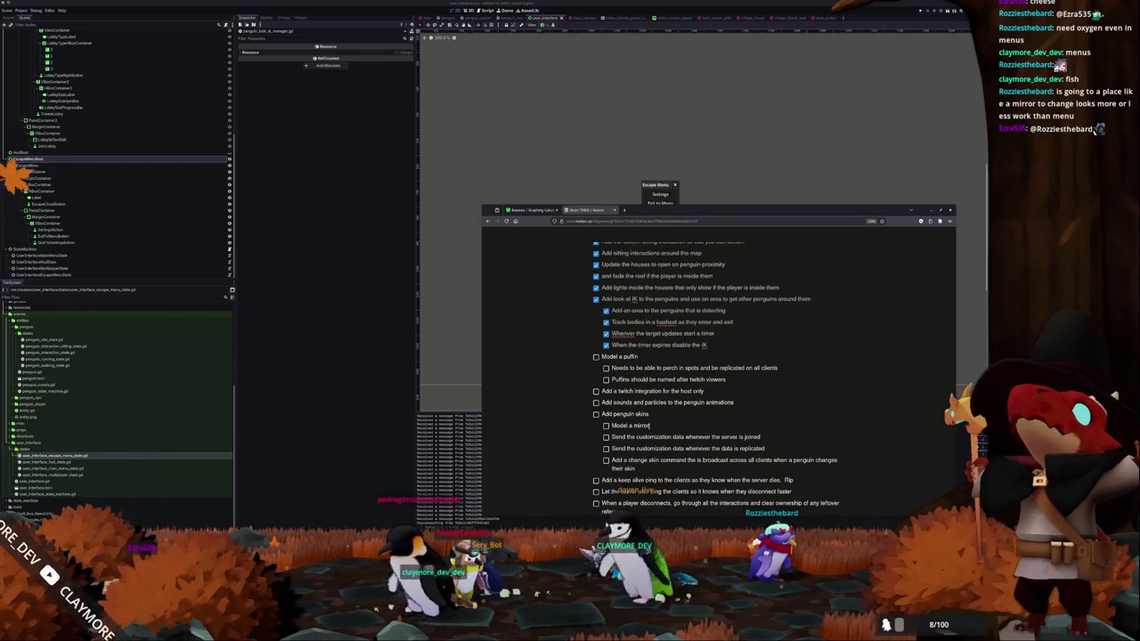
key(BackSpace)
key(BackSpace)
key(BackSpace)
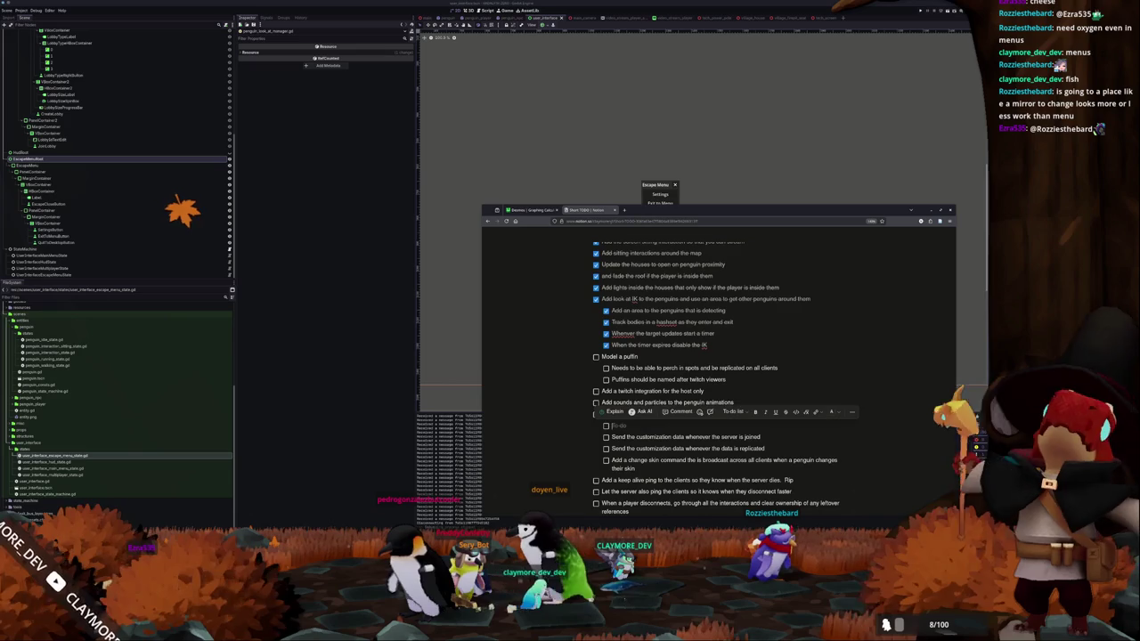
key(BackSpace)
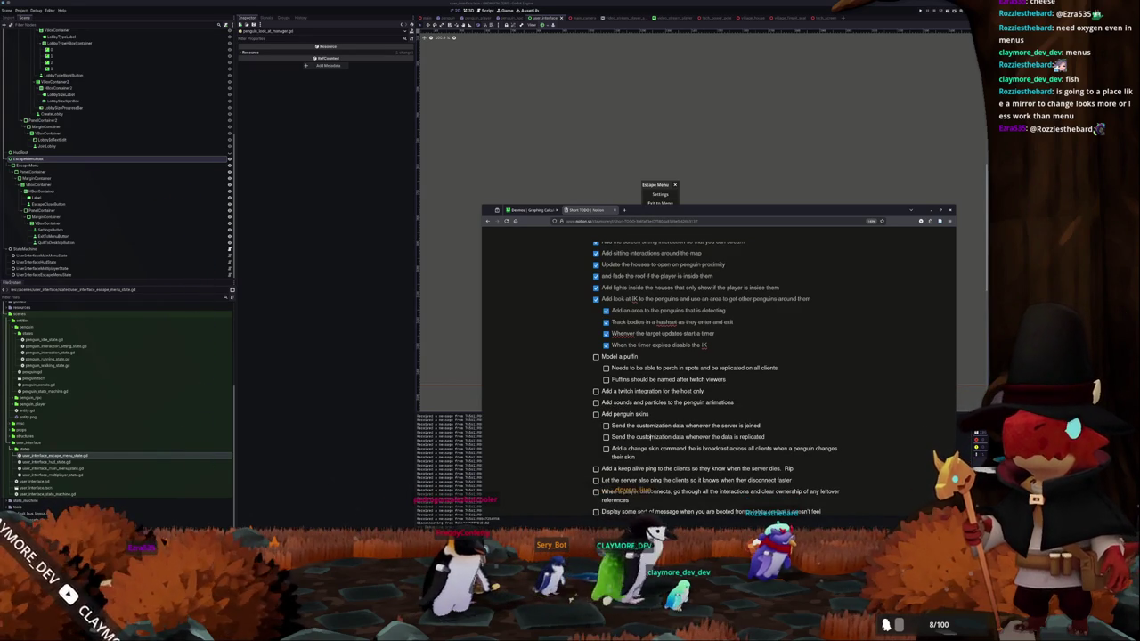
scroll(717, 365, down, 2)
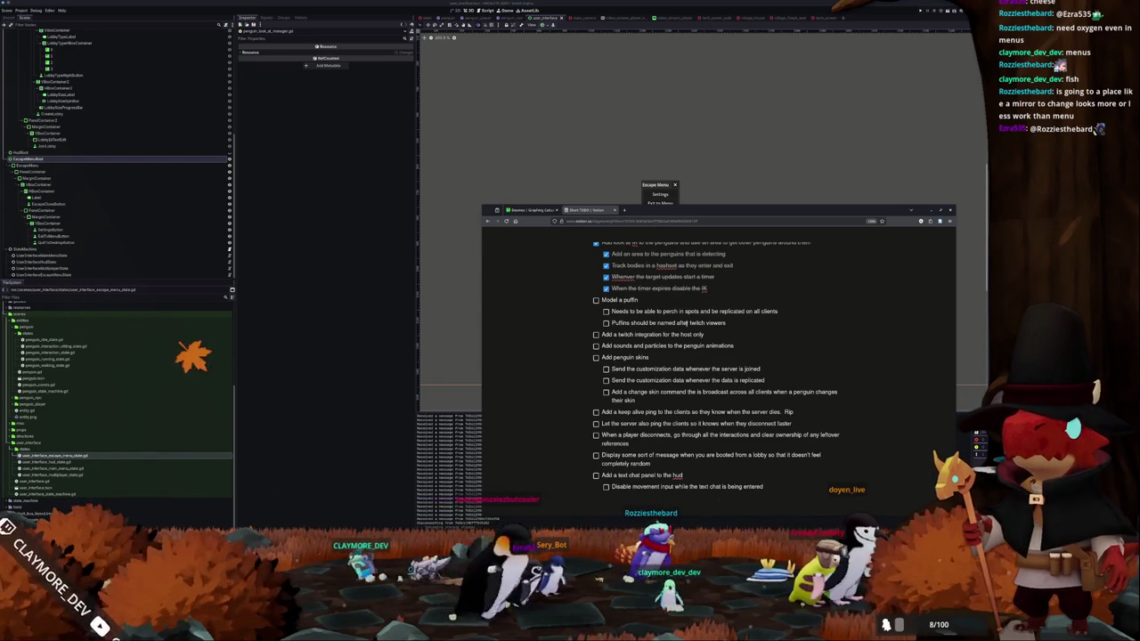
click(725, 322)
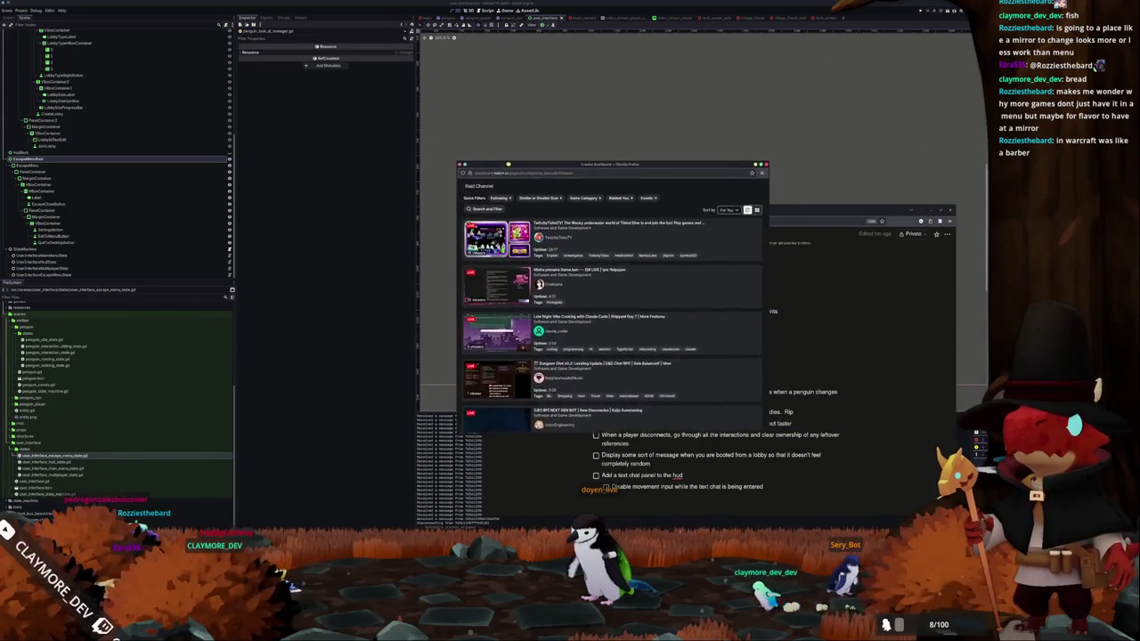
- Enlarge the Raid Channel window and browse streams, briefly toggling the Raided You filter
drag(477, 169, 302, 93)
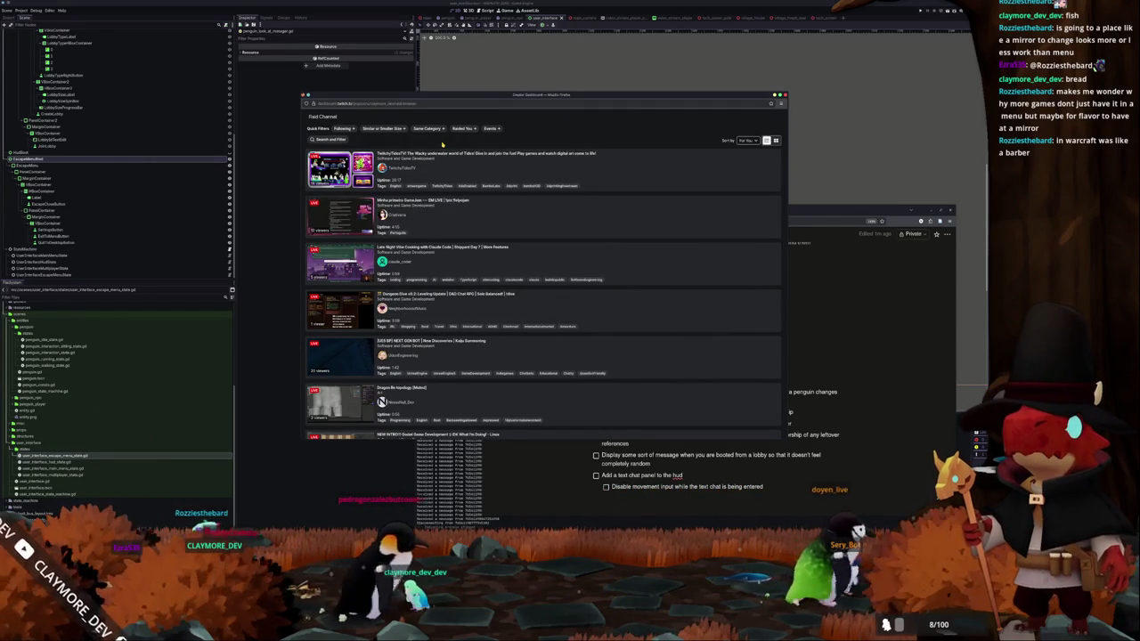
scroll(452, 195, down, 3)
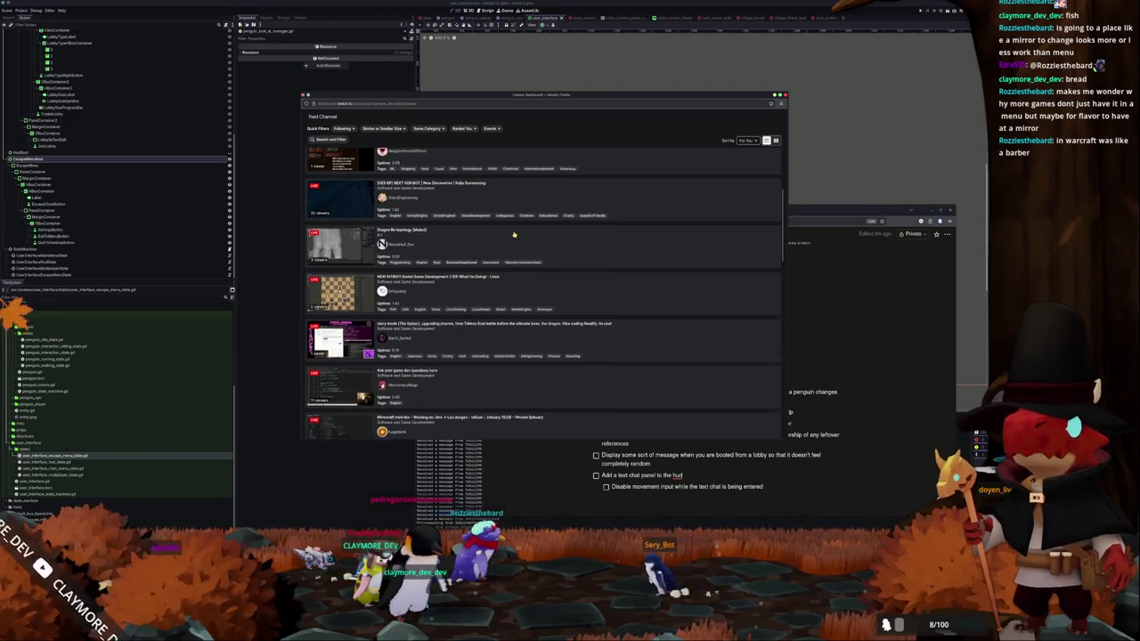
scroll(514, 235, down, 2)
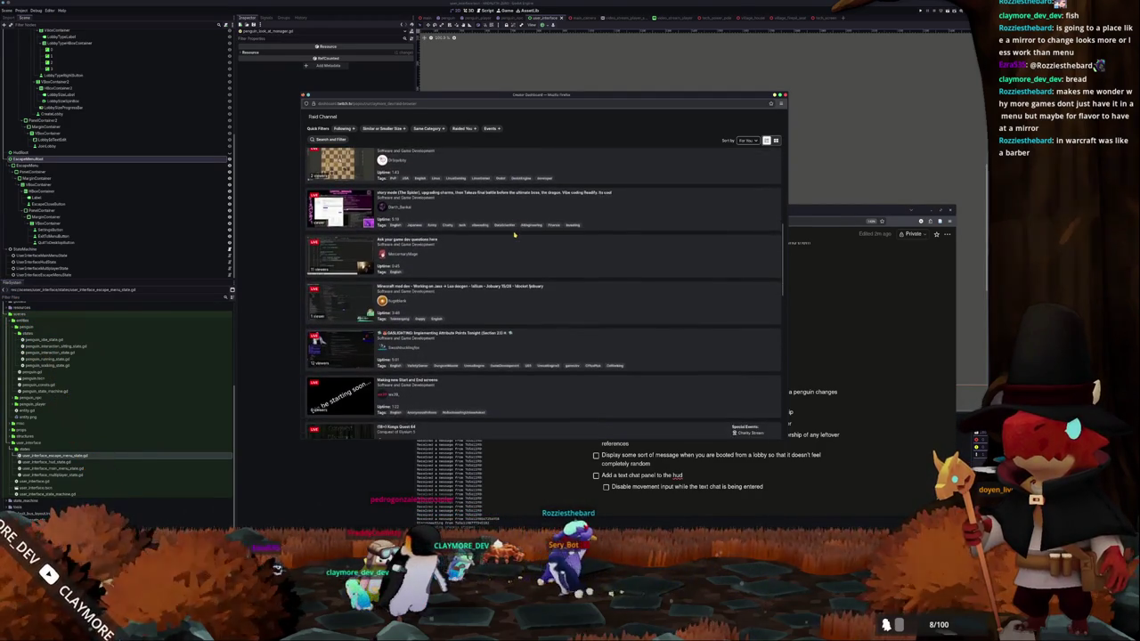
scroll(512, 235, up, 5)
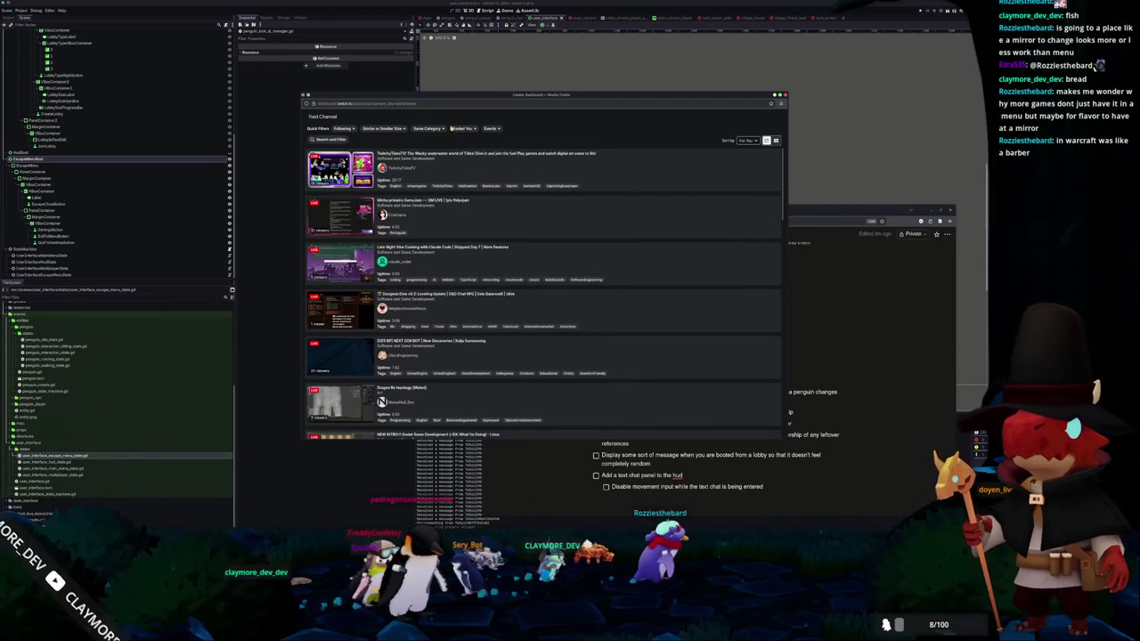
click(462, 129)
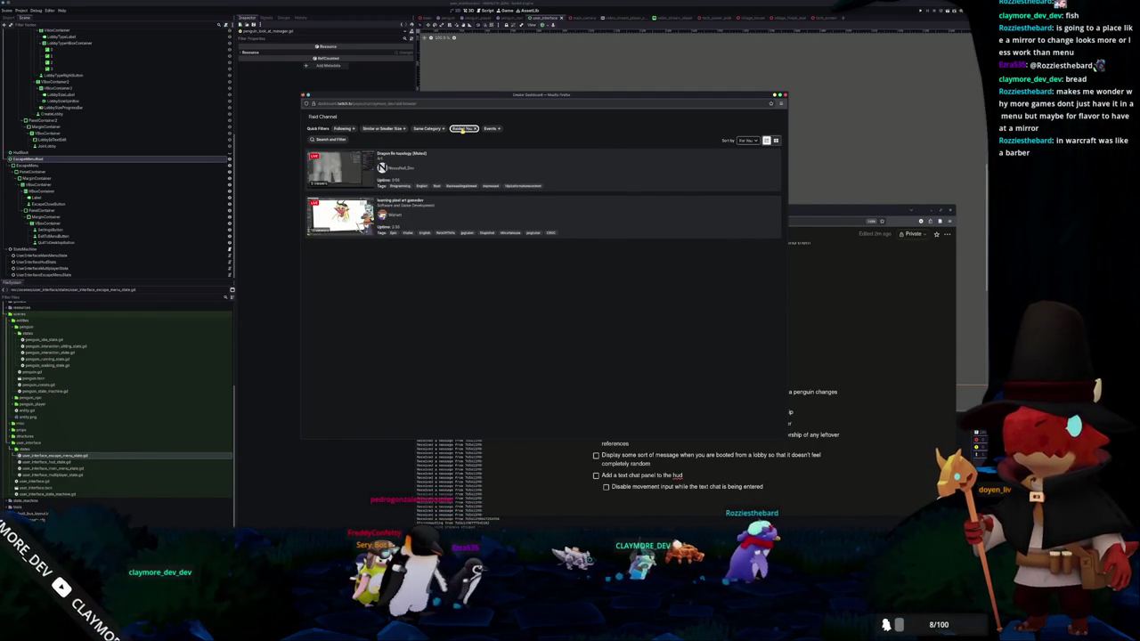
click(462, 128)
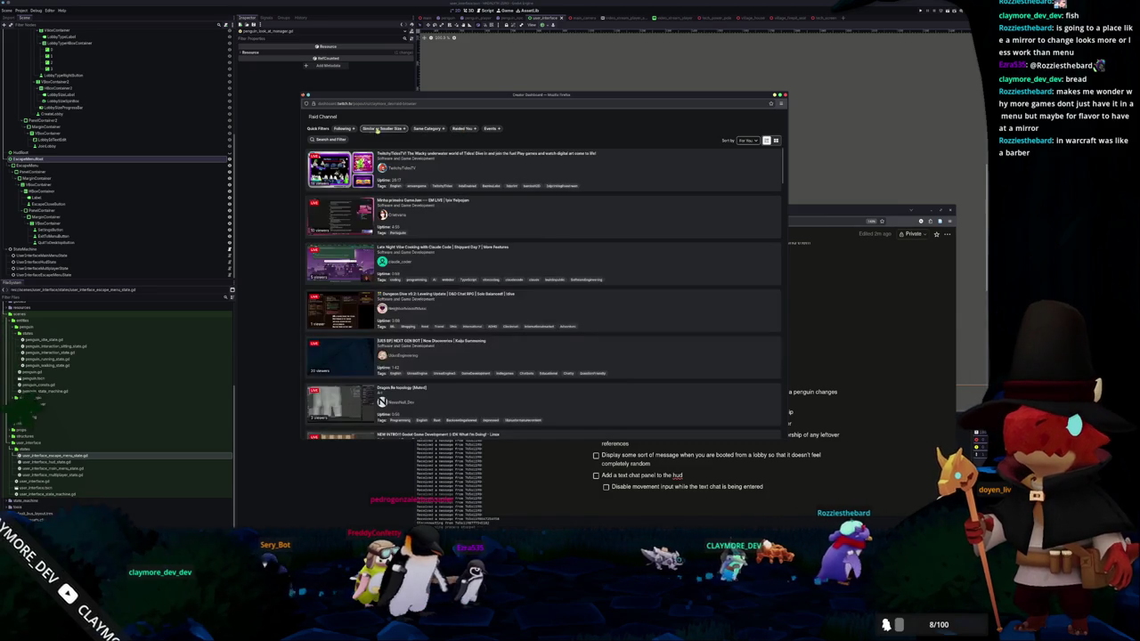
- Filter the raid list to streams in the same category and scroll through them
click(428, 129)
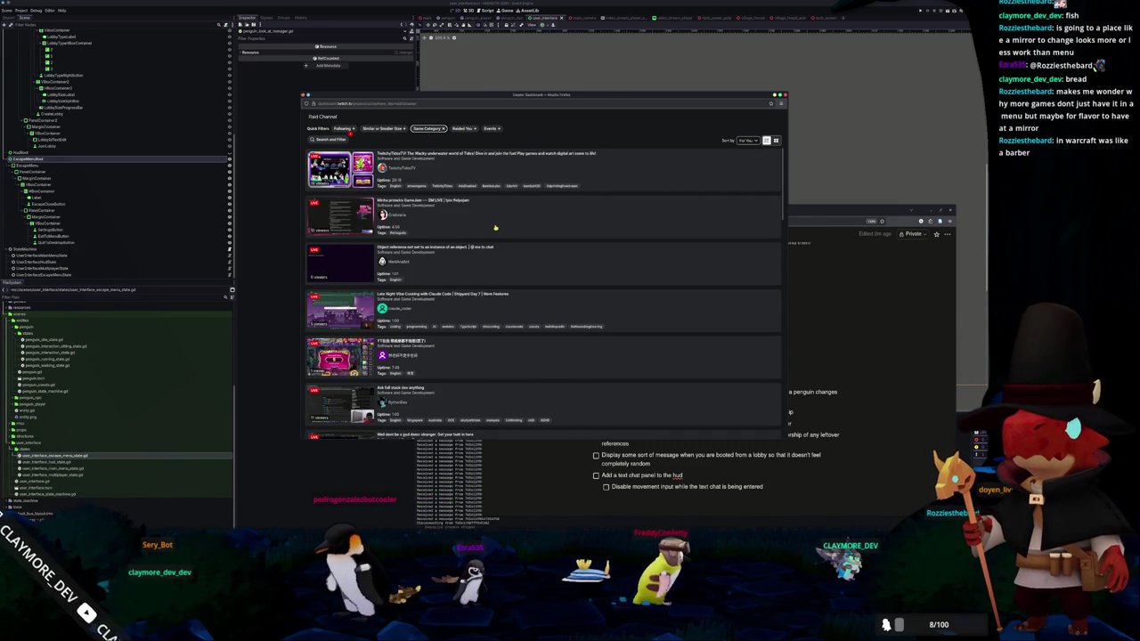
scroll(495, 227, down, 1)
scroll(494, 227, down, 1)
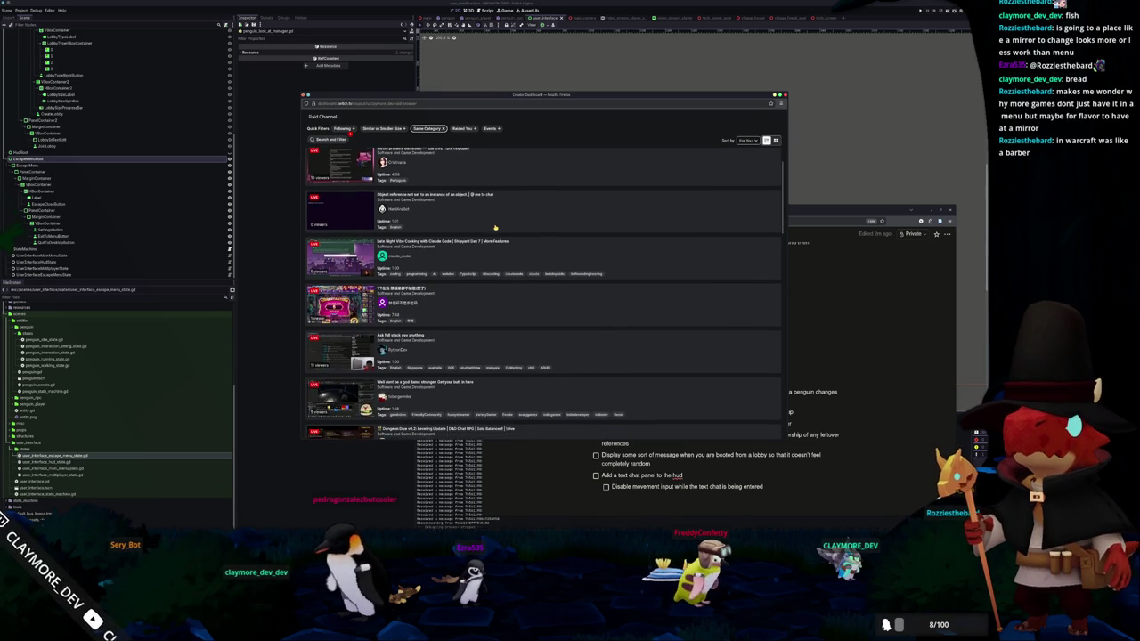
scroll(495, 227, down, 2)
scroll(495, 227, down, 5)
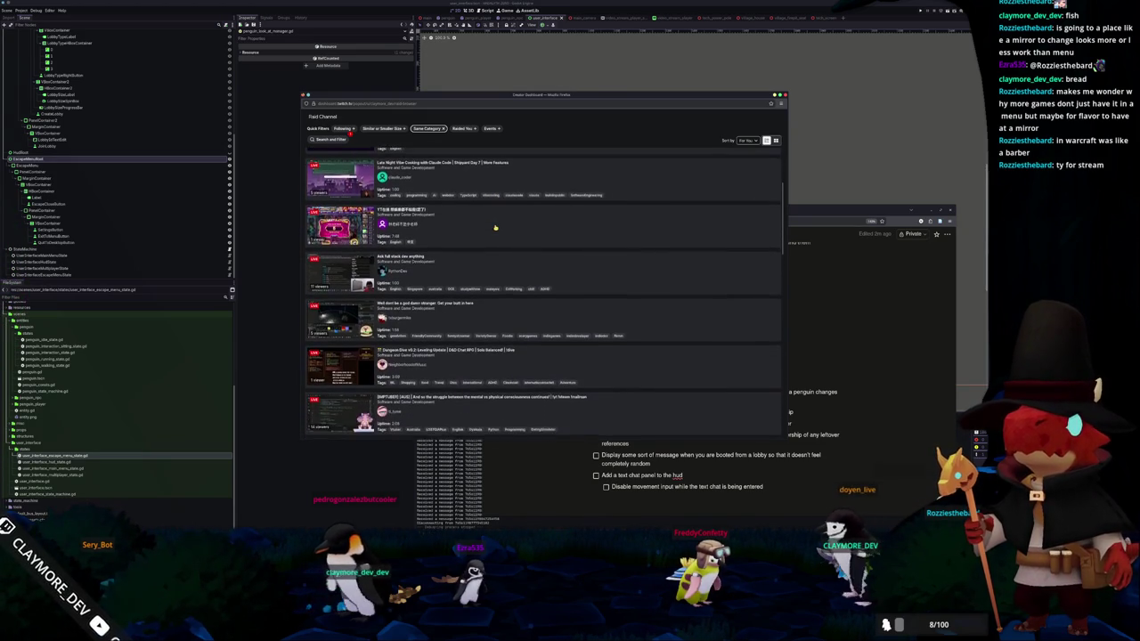
scroll(495, 227, down, 5)
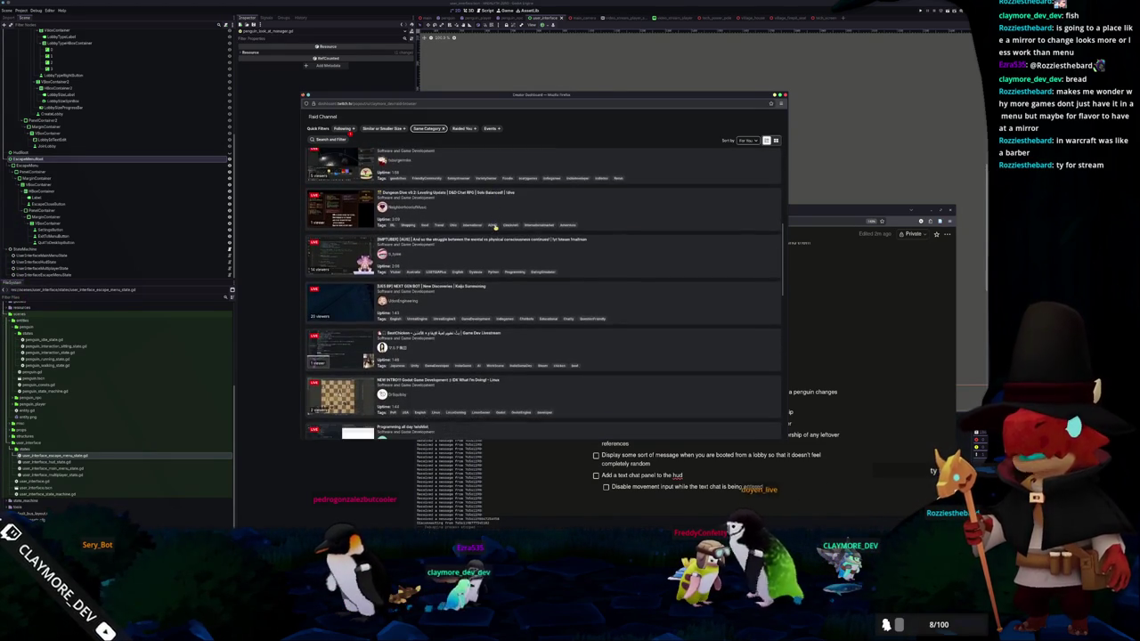
scroll(495, 227, down, 5)
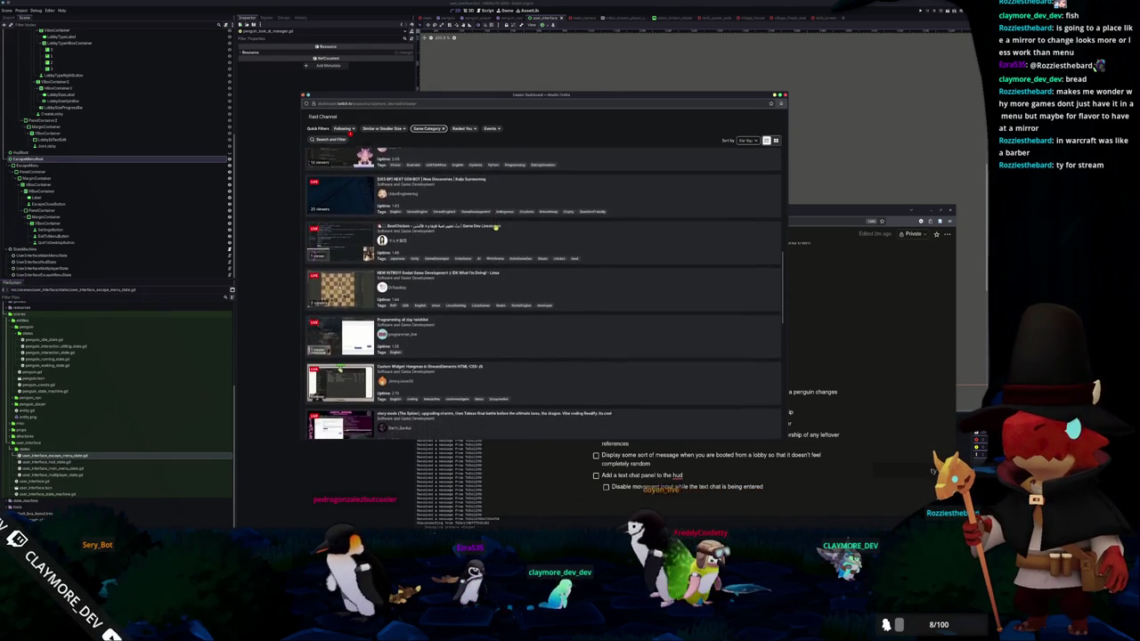
scroll(495, 227, down, 5)
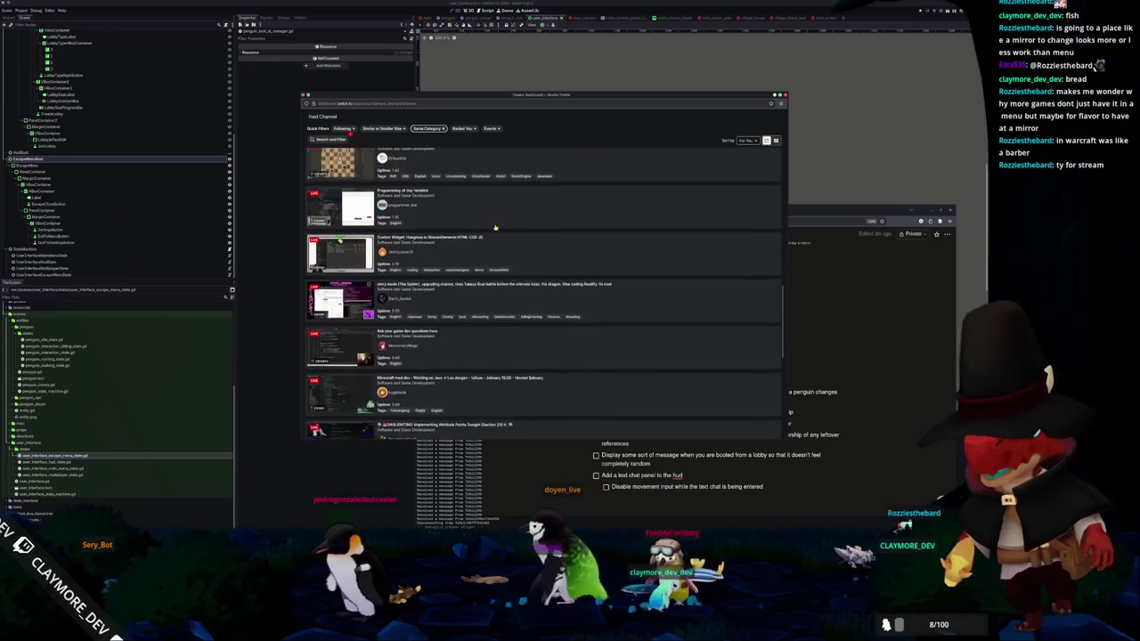
scroll(495, 227, down, 6)
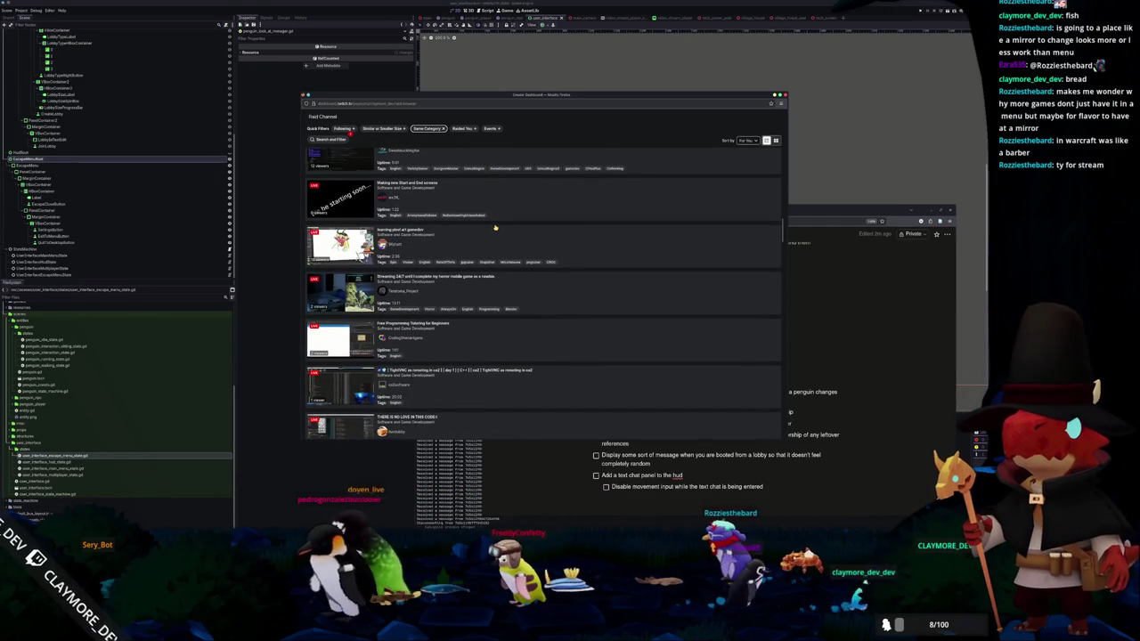
- Switch the filter to Raided You only and preview the Dragon Re-topology stream
click(436, 129)
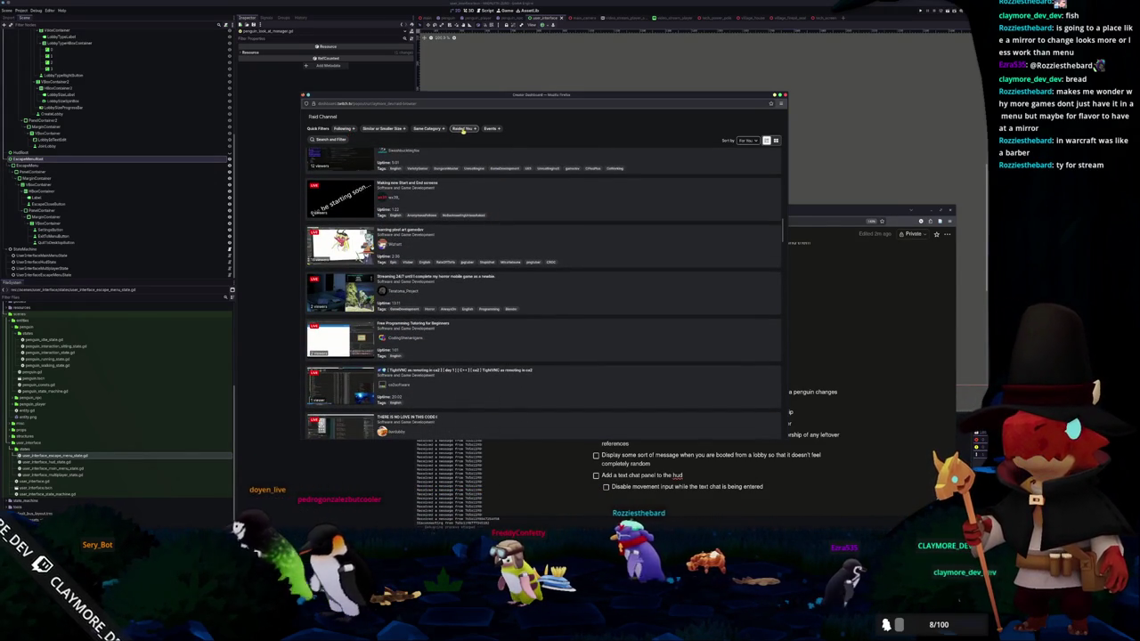
click(462, 129)
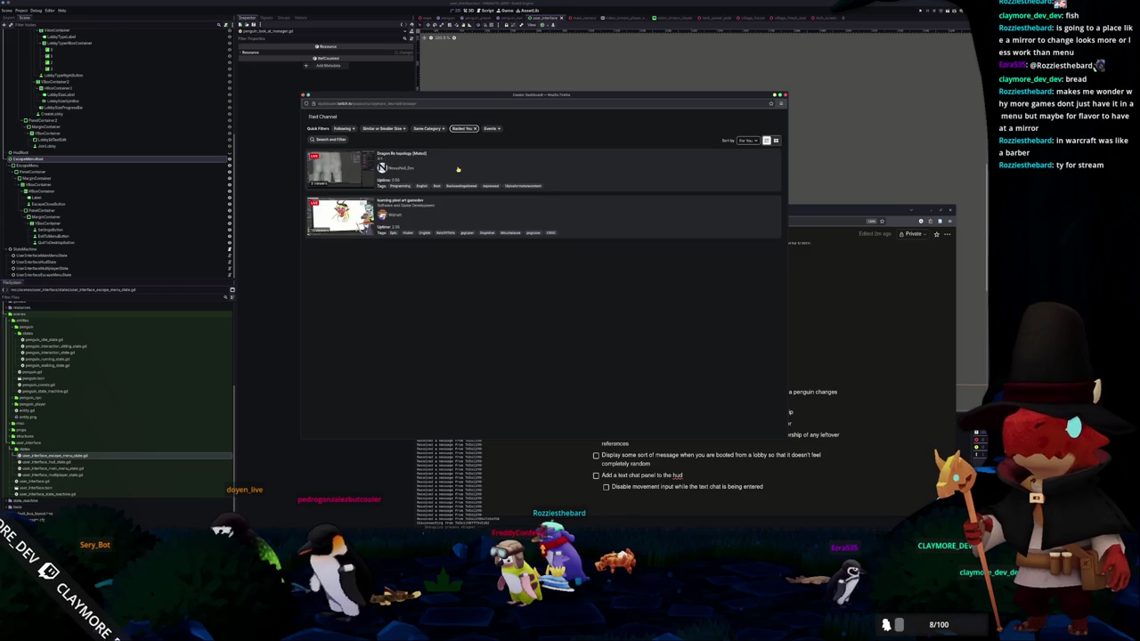
click(457, 169)
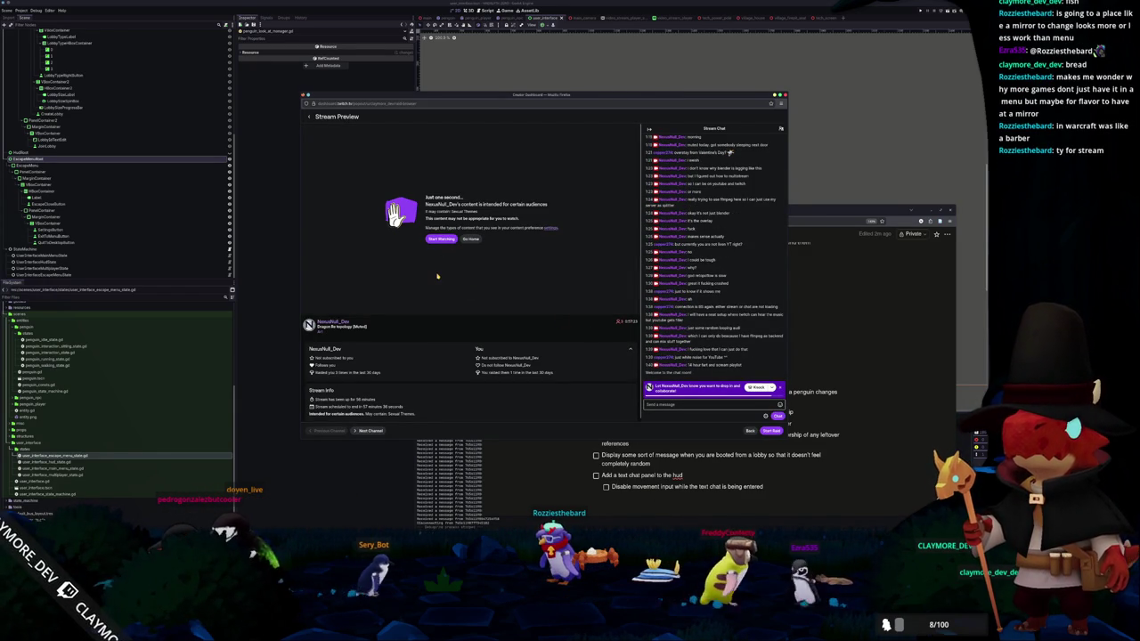
- Accept the content warning to play Dragon Re-topology, then start the raid to that channel
click(440, 238)
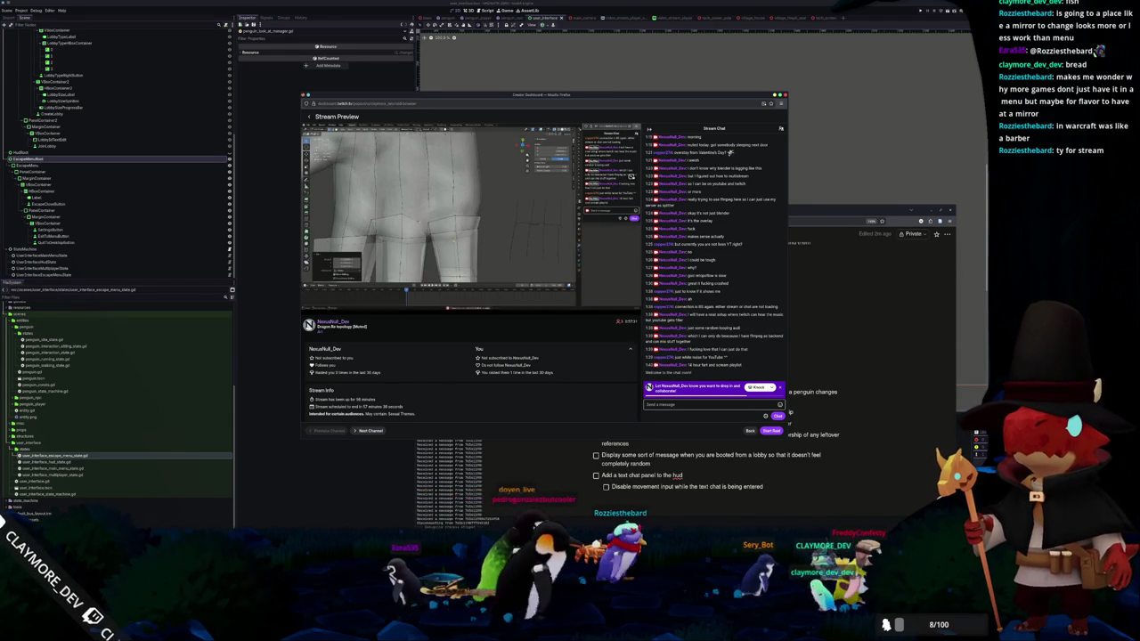
click(770, 430)
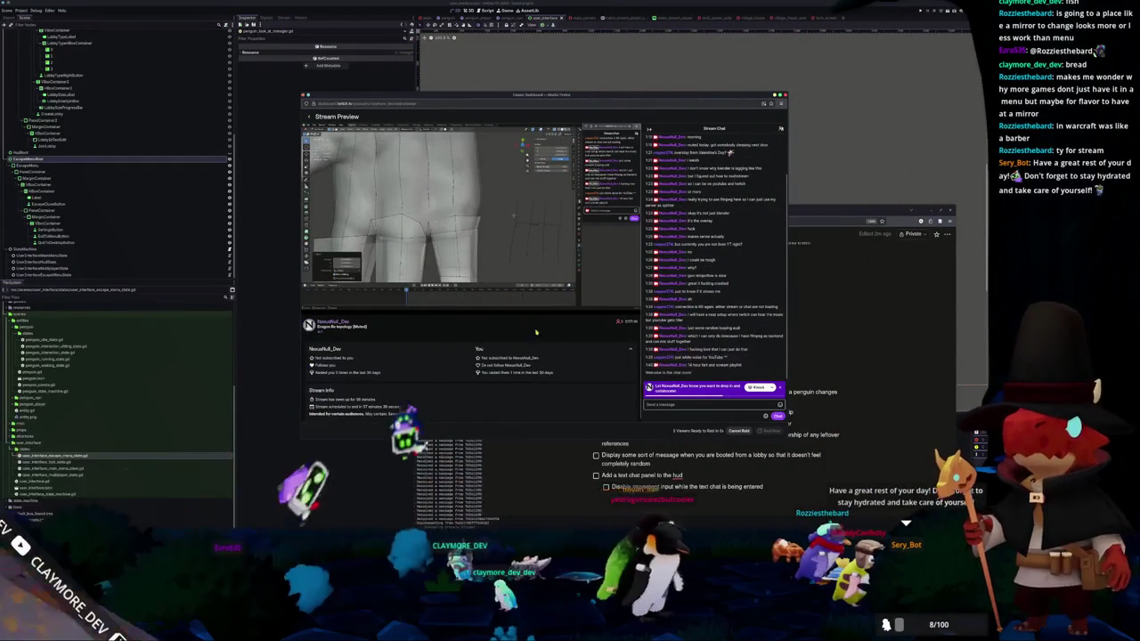
mouse_move(338, 308)
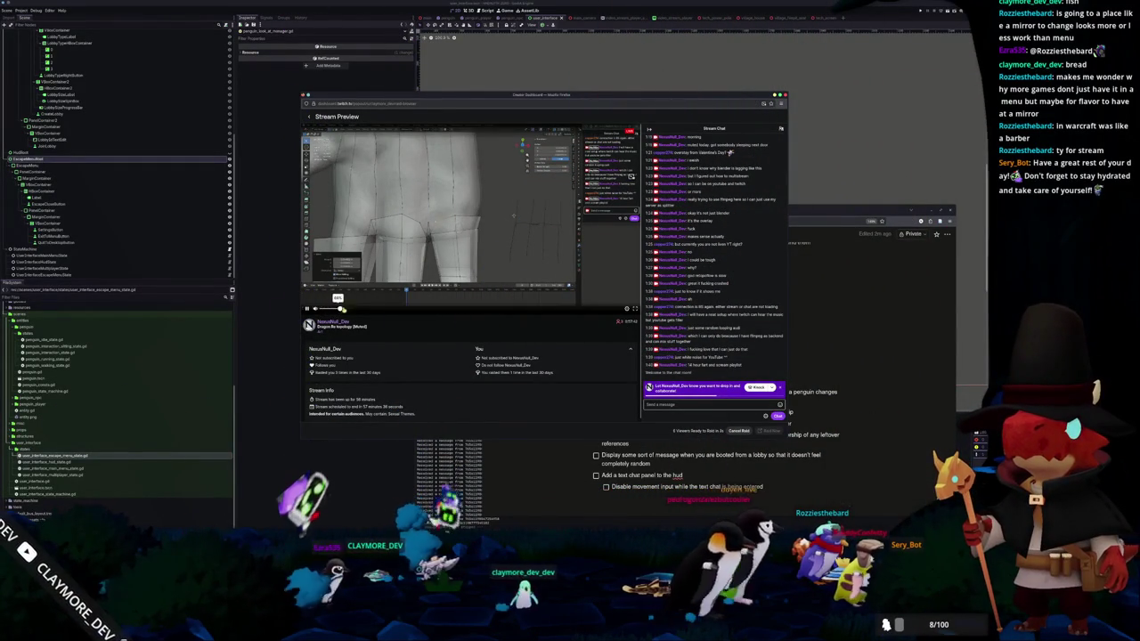